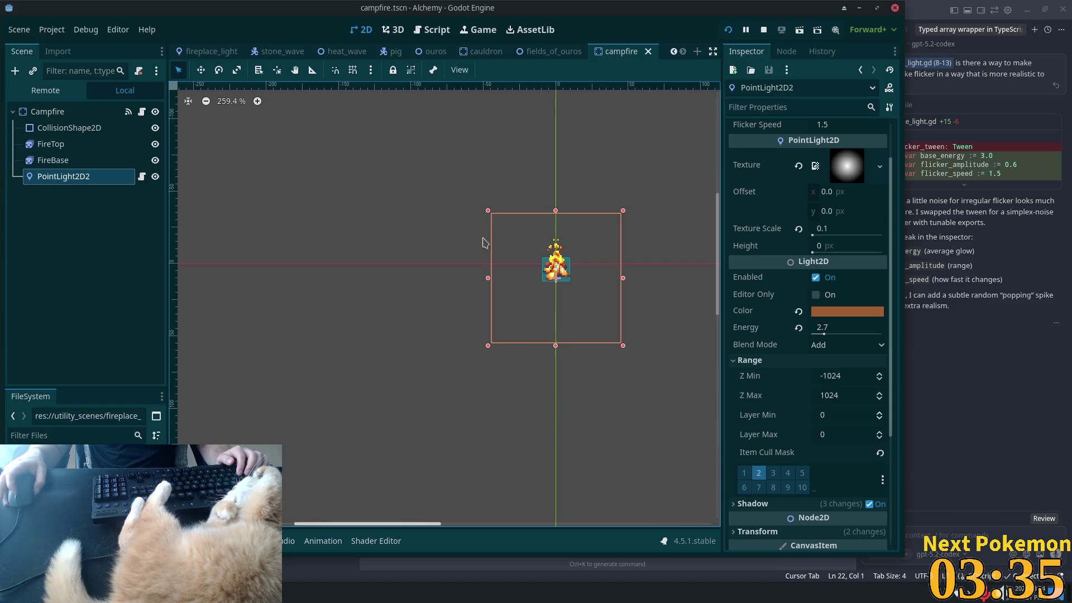
Step: In fields_of_ouros, select the Ground layer and undo the stray tiles painted around the campfire
scroll(up, 3)
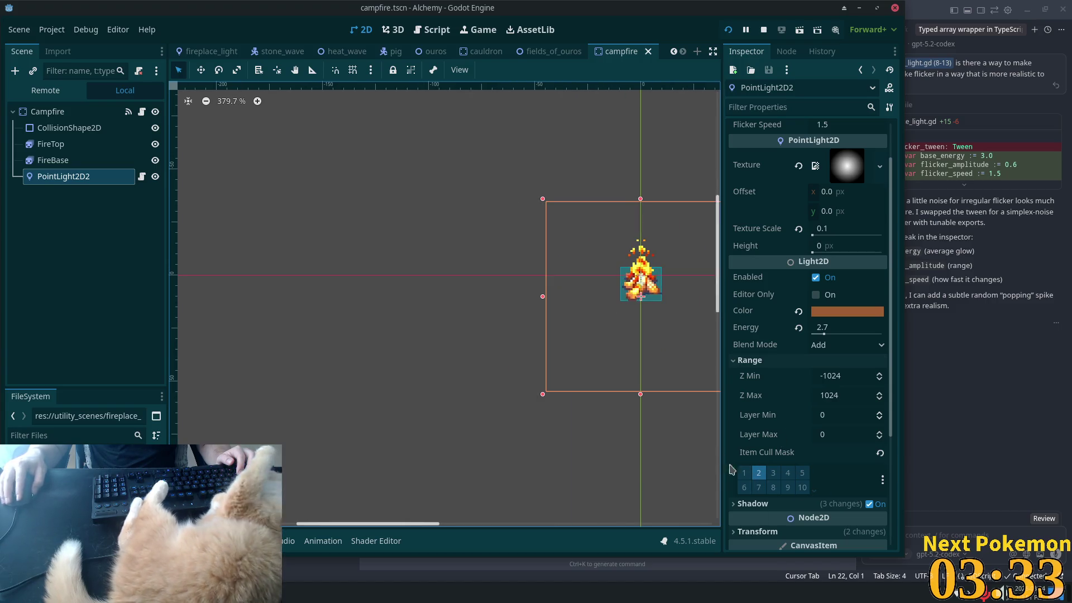
scroll(down, 3)
scroll(up, 3)
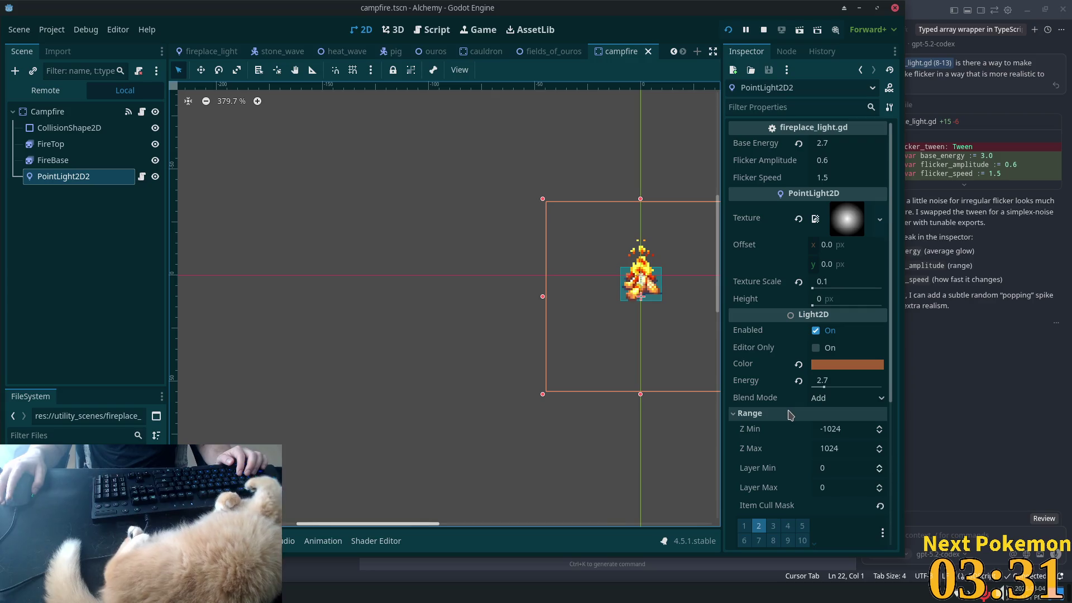
scroll(down, 3)
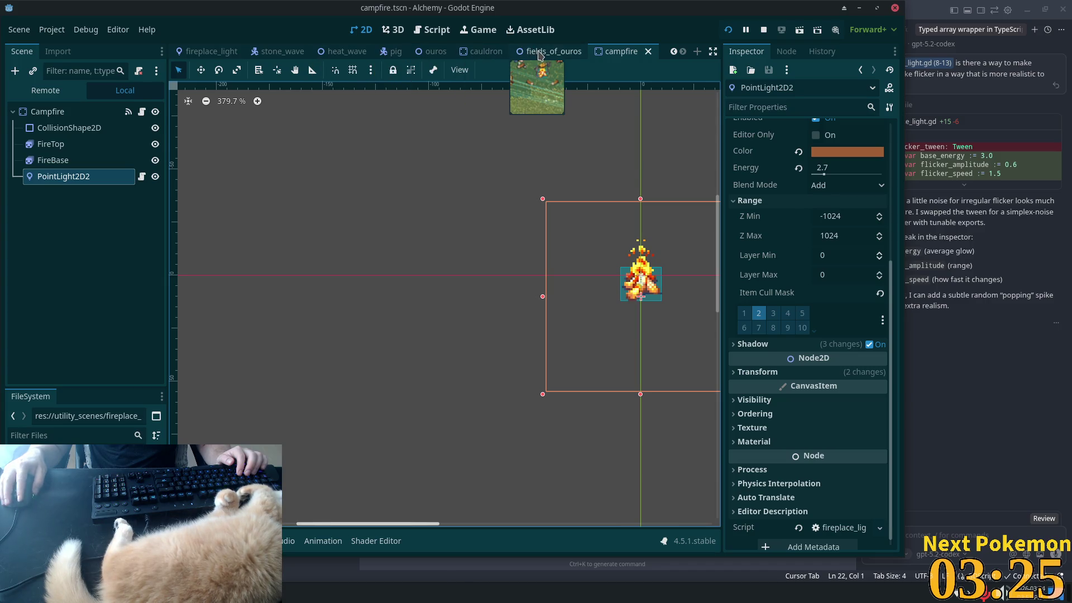
click(539, 51)
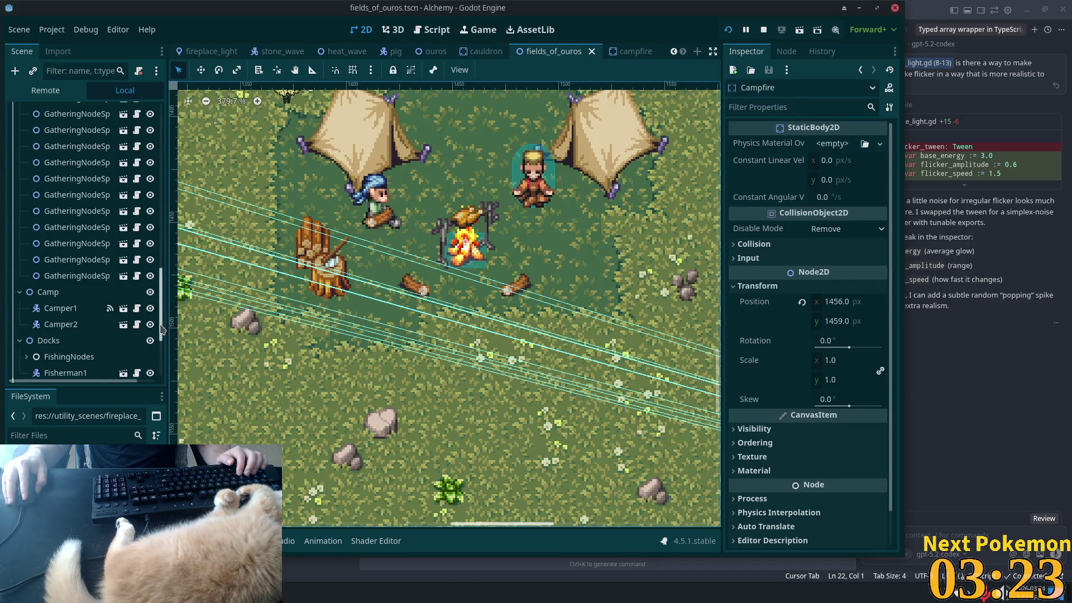
drag(161, 329, 161, 134)
click(69, 144)
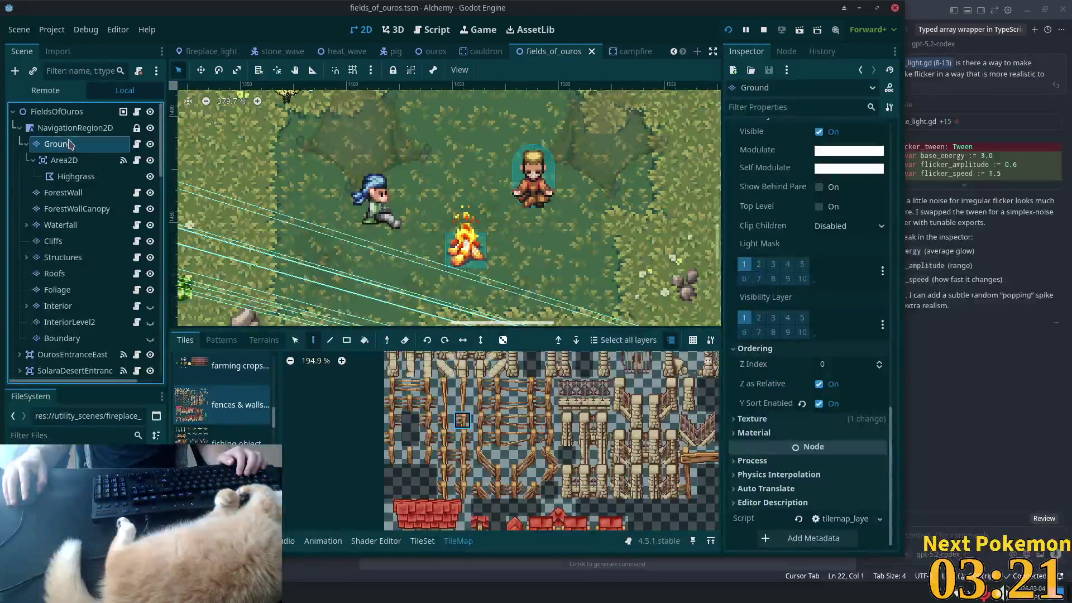
drag(447, 217, 514, 270)
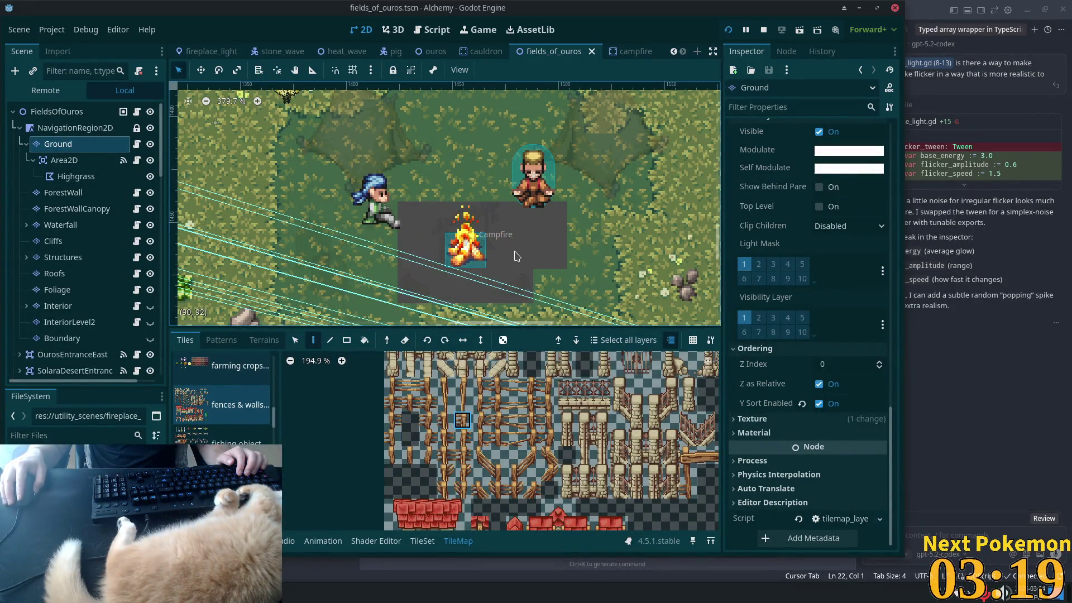
key(ctrl+z)
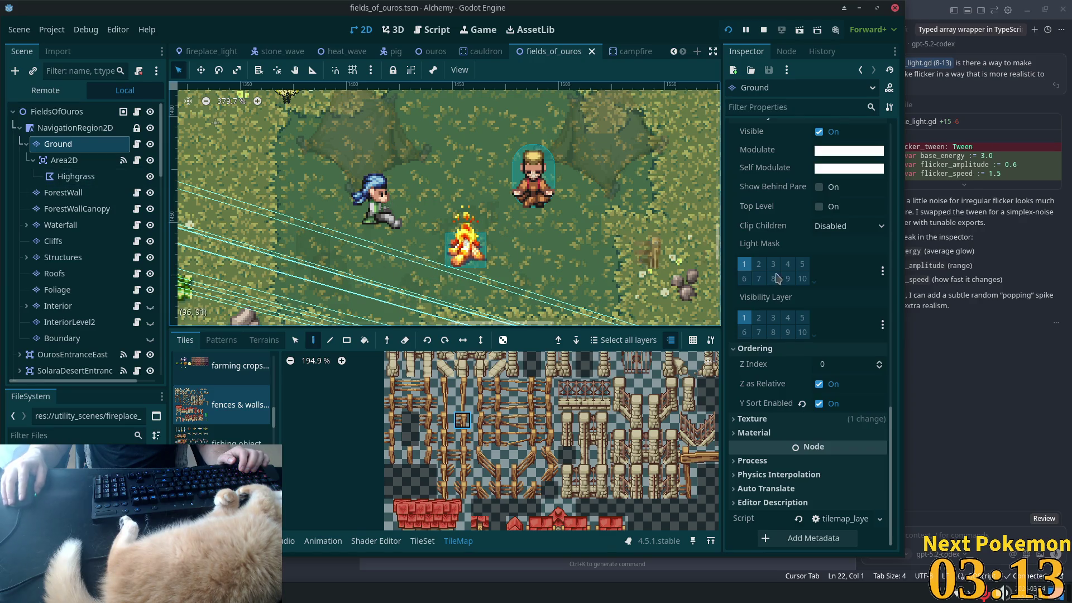
Step: Enable Light Mask bit 2 on Ground for the campfire light, then save and run the game
click(758, 264)
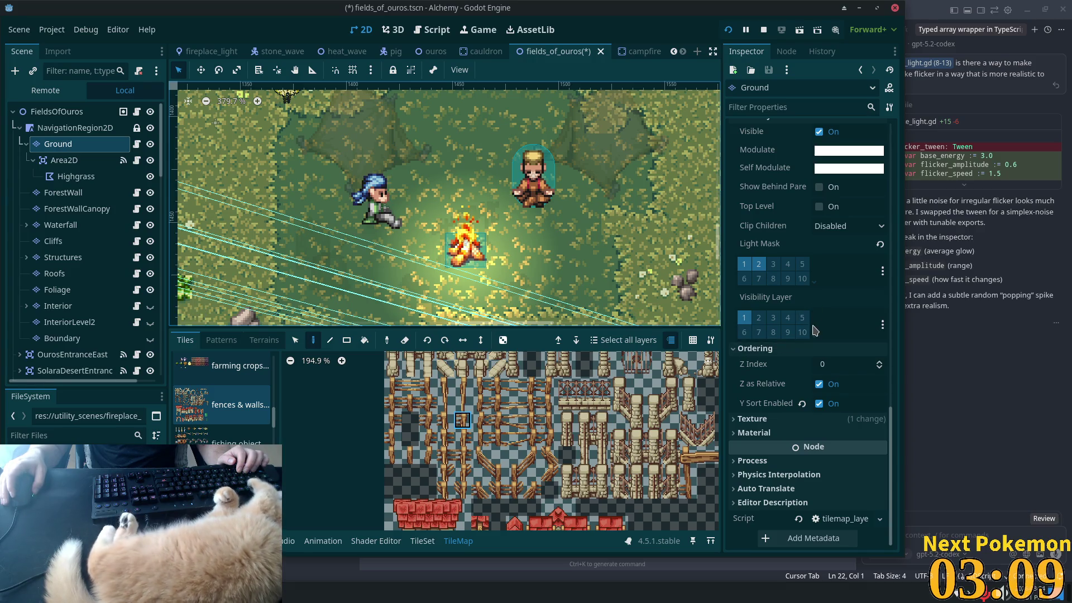
scroll(up, 3)
scroll(up, 3)
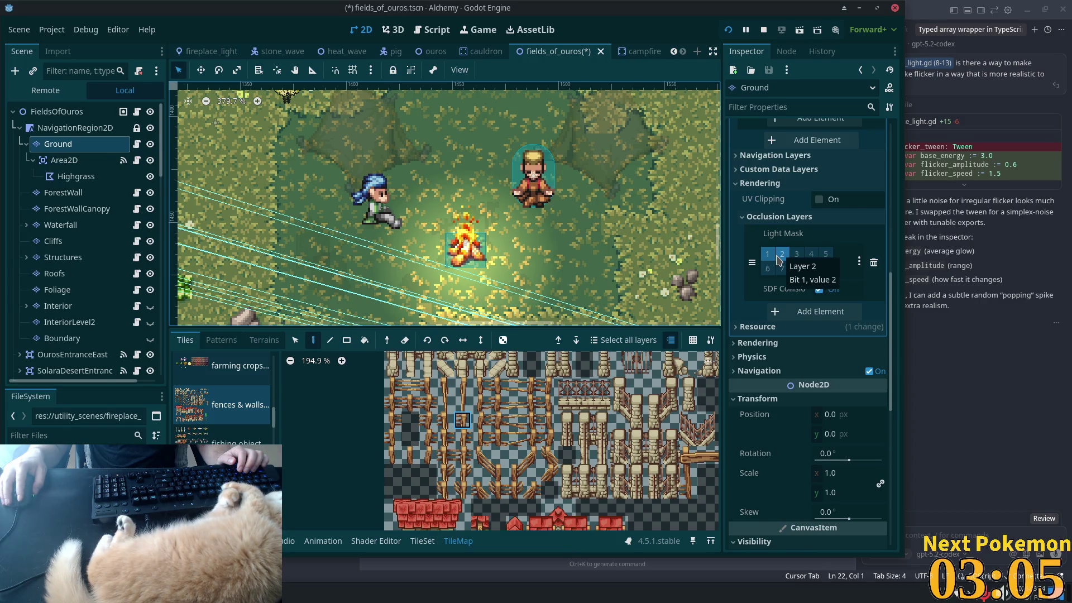
scroll(up, 3)
scroll(down, 3)
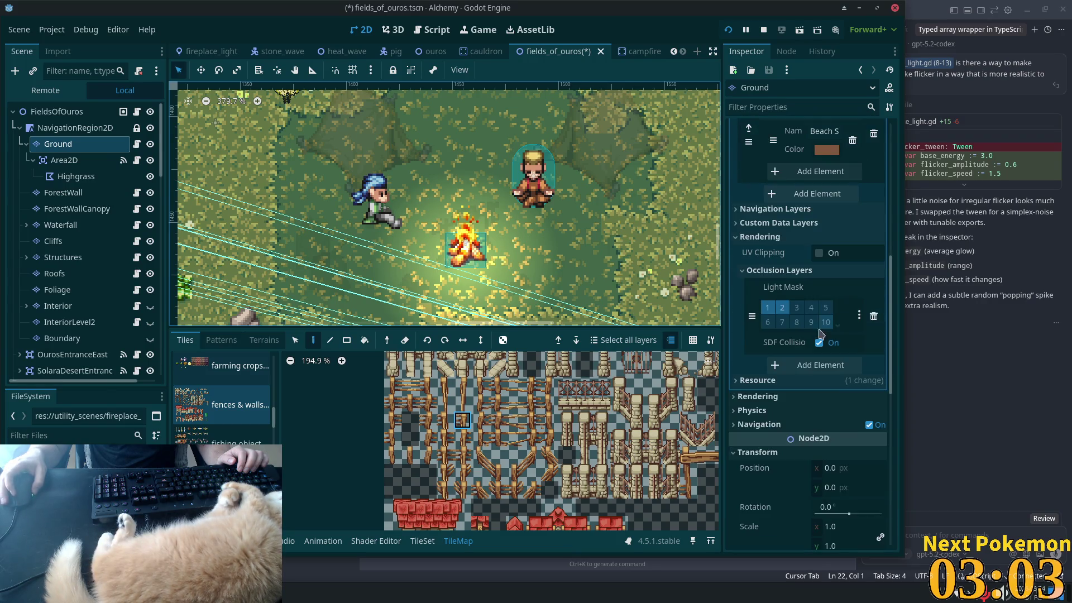
key(F5)
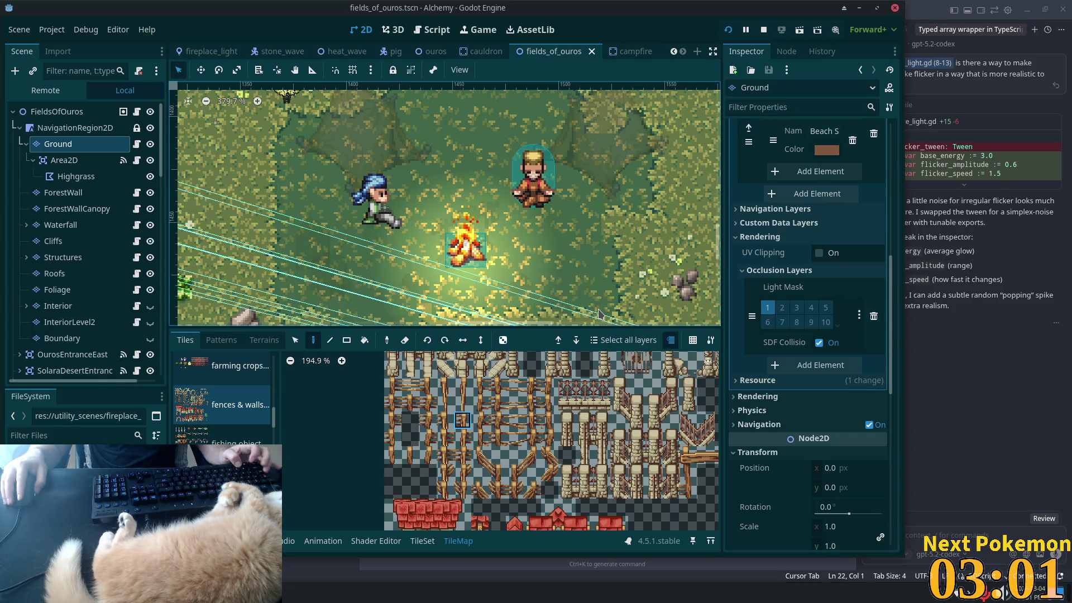
click(595, 312)
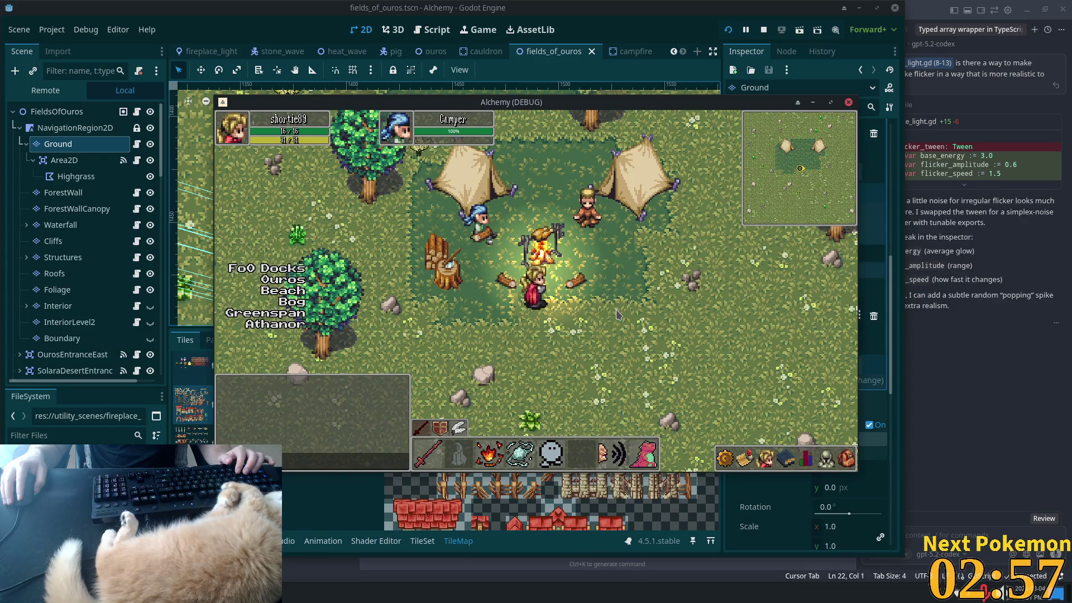
Step: Walk the player left and right past the campfire, then return to the campfire scene in the editor
key(Left)
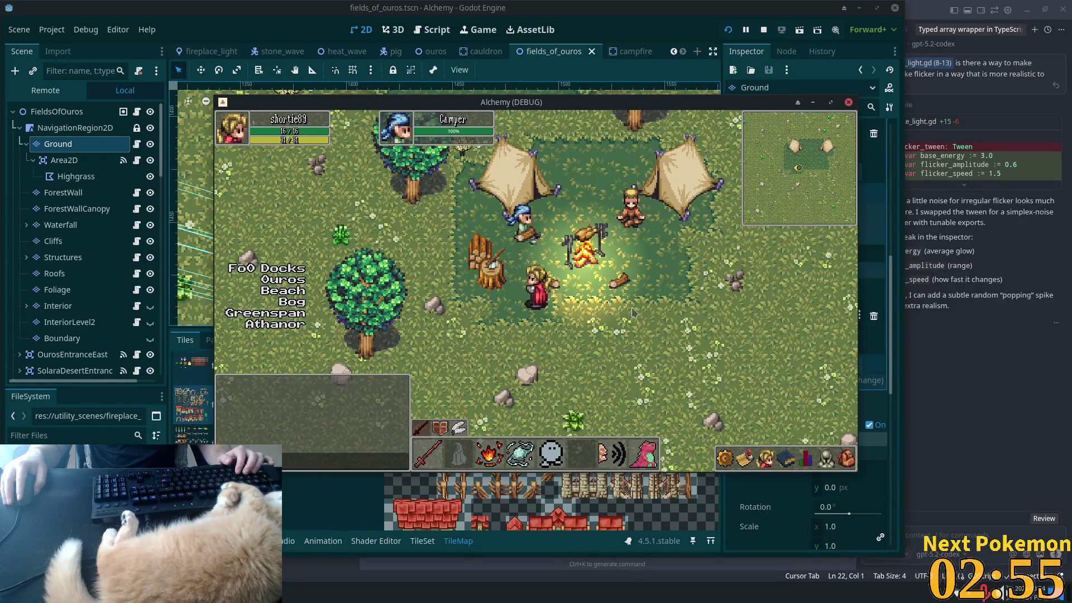
key(Right)
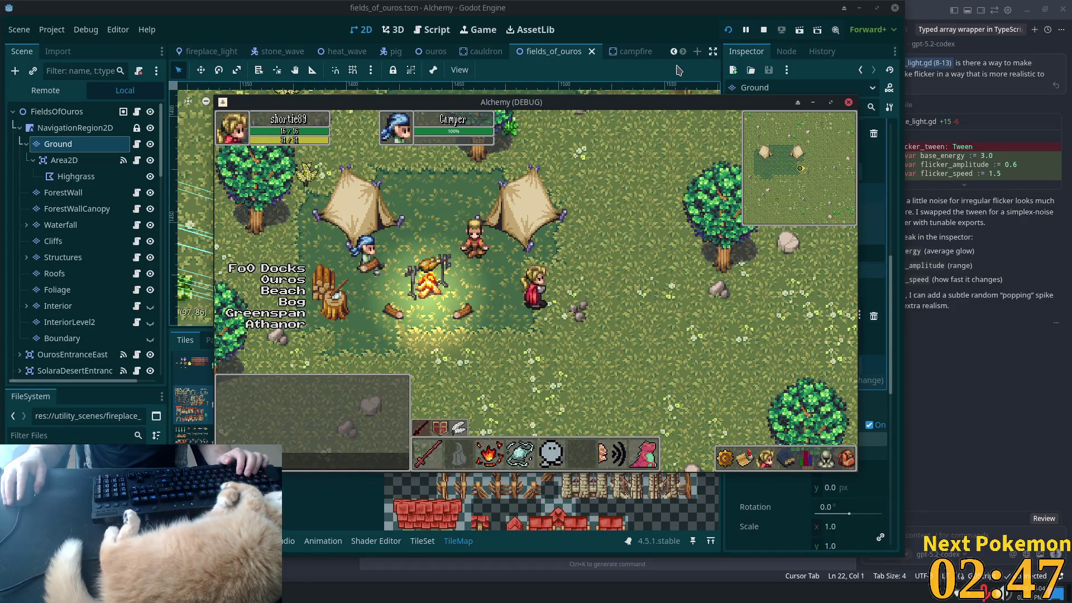
click(677, 74)
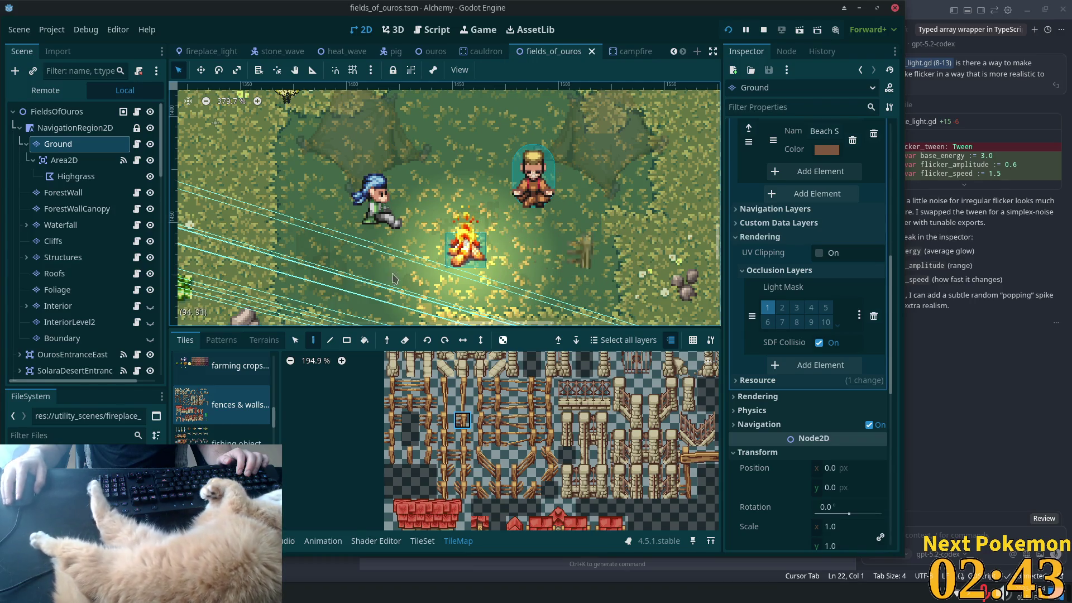
click(622, 52)
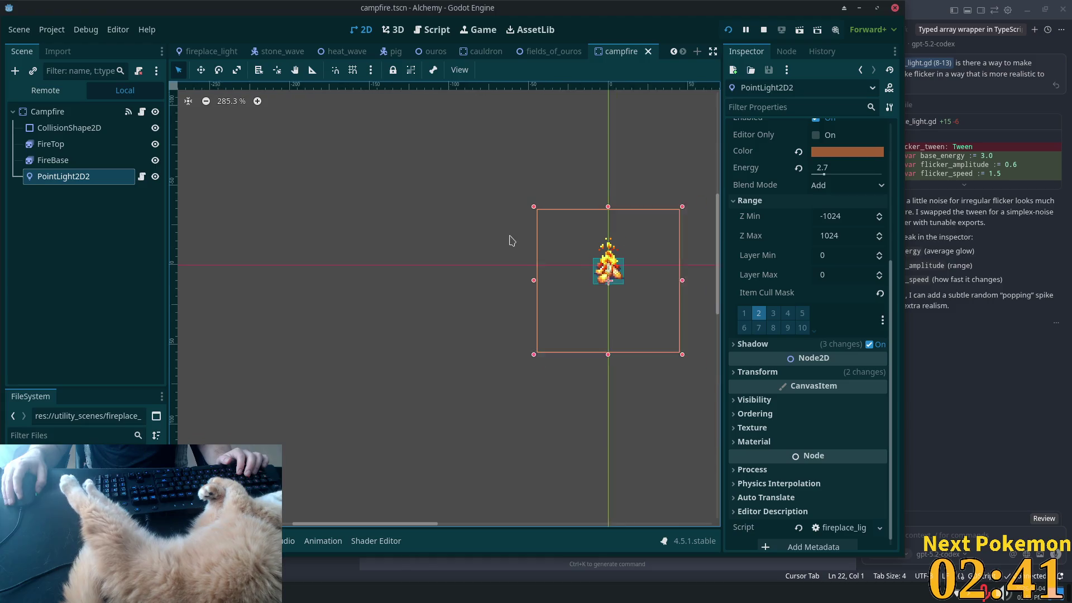
Step: Bring the Alchemy (DEBUG) window forward and place it to the right of the editor canvas
scroll(down, 3)
scroll(right, 3)
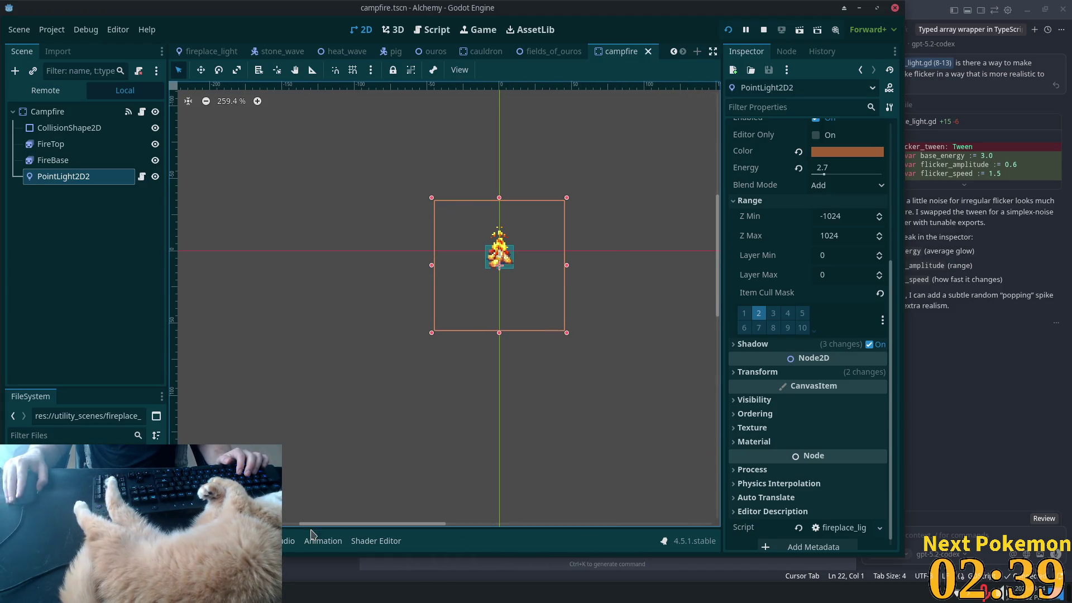
click(313, 518)
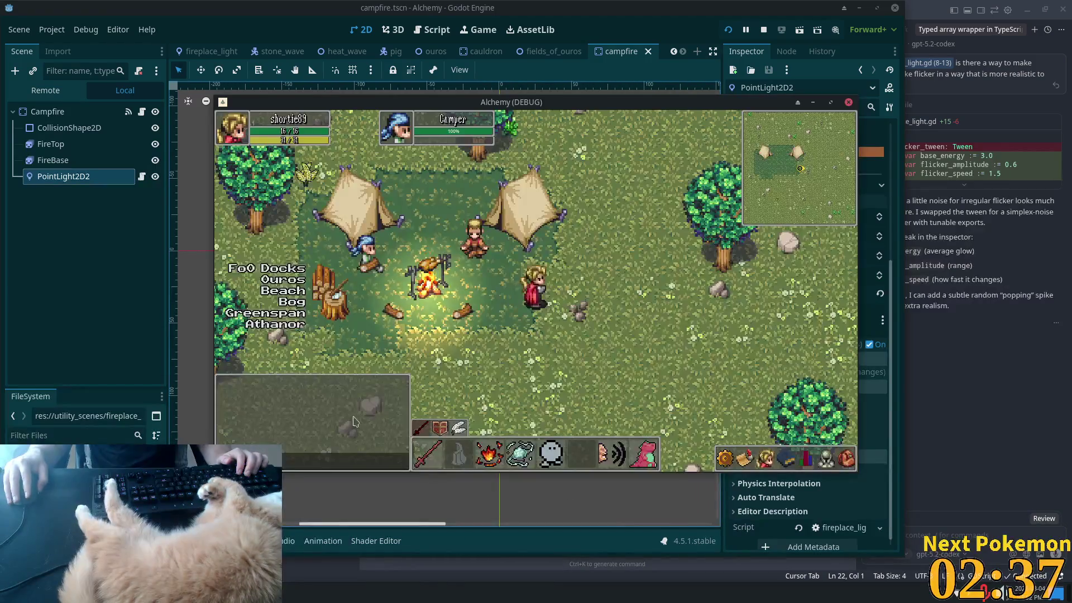
drag(536, 100, 1021, 157)
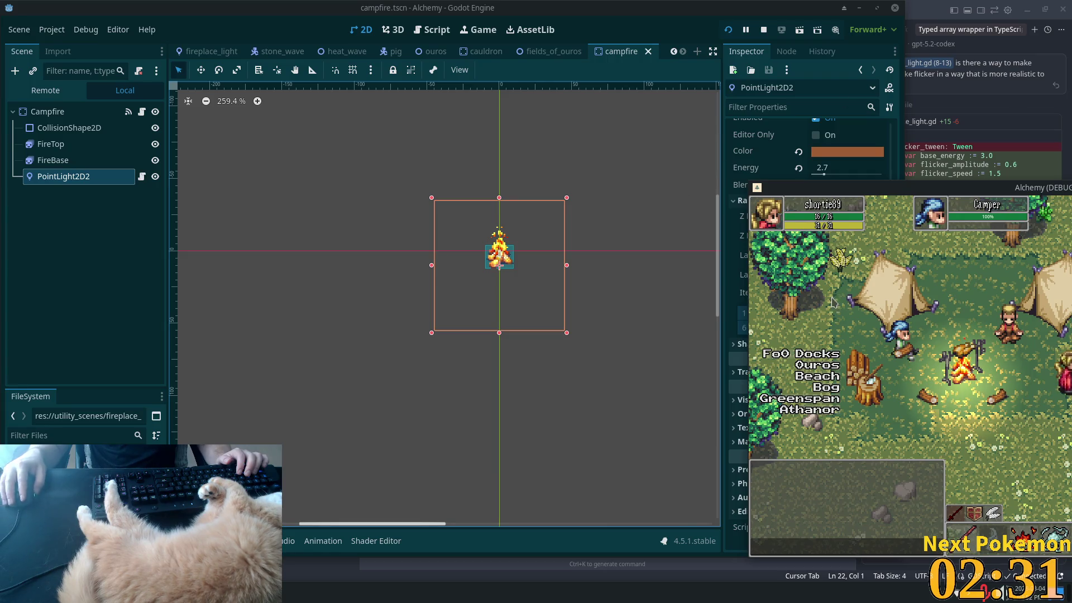
Step: Reselect PointLight2D2 and adjust its Texture Scale in the Inspector
click(75, 162)
click(72, 177)
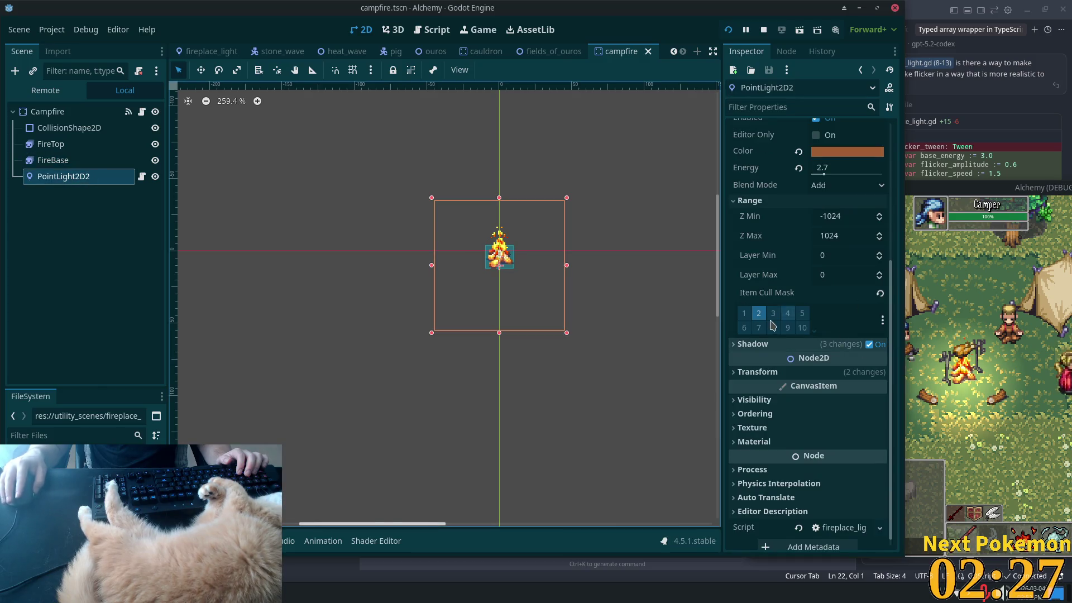
scroll(down, 3)
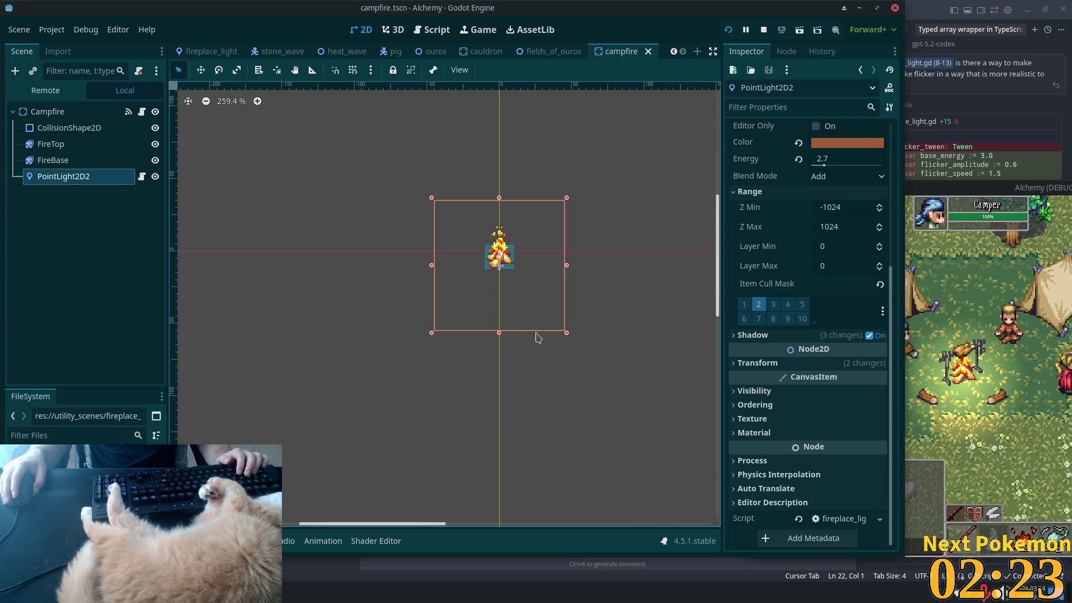
scroll(up, 3)
scroll(up, 3)
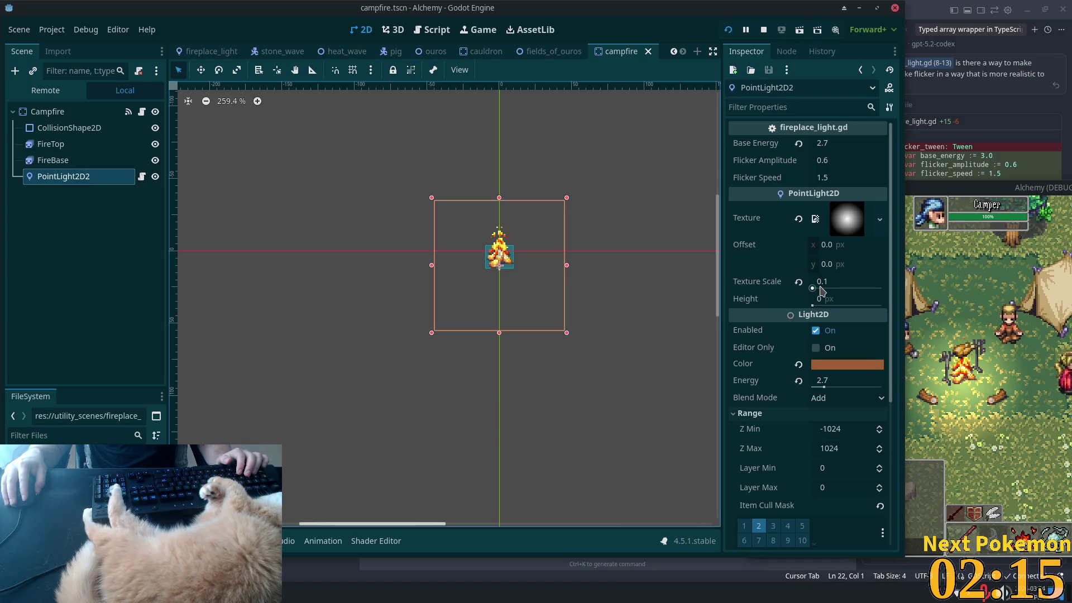
drag(812, 288, 812, 288)
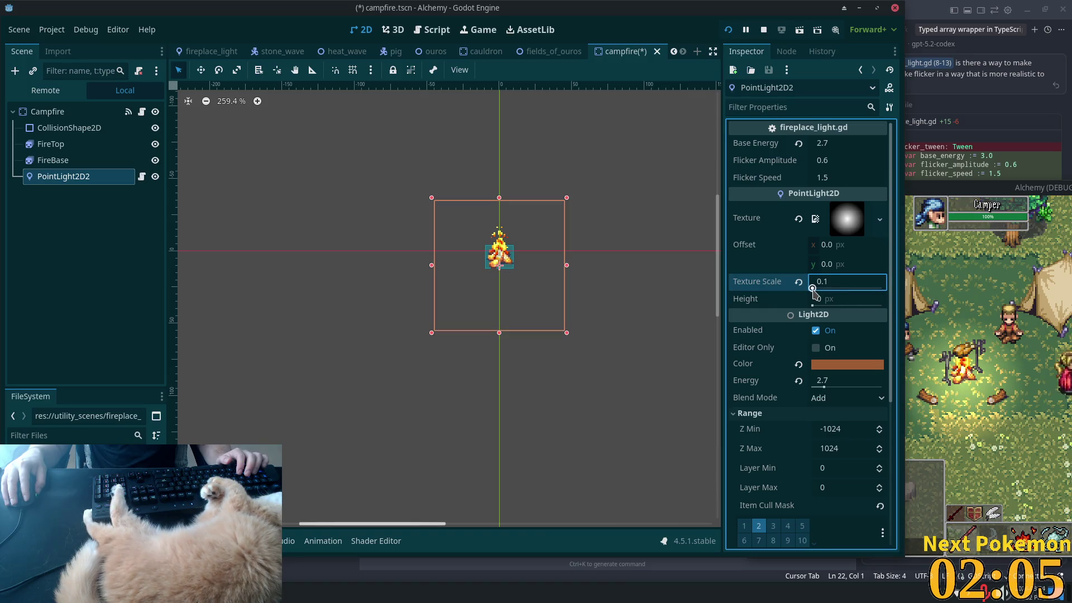
Step: Set the point light's Texture Scale to 0.2 after briefly trying 0.01
text(0.01)
key(Return)
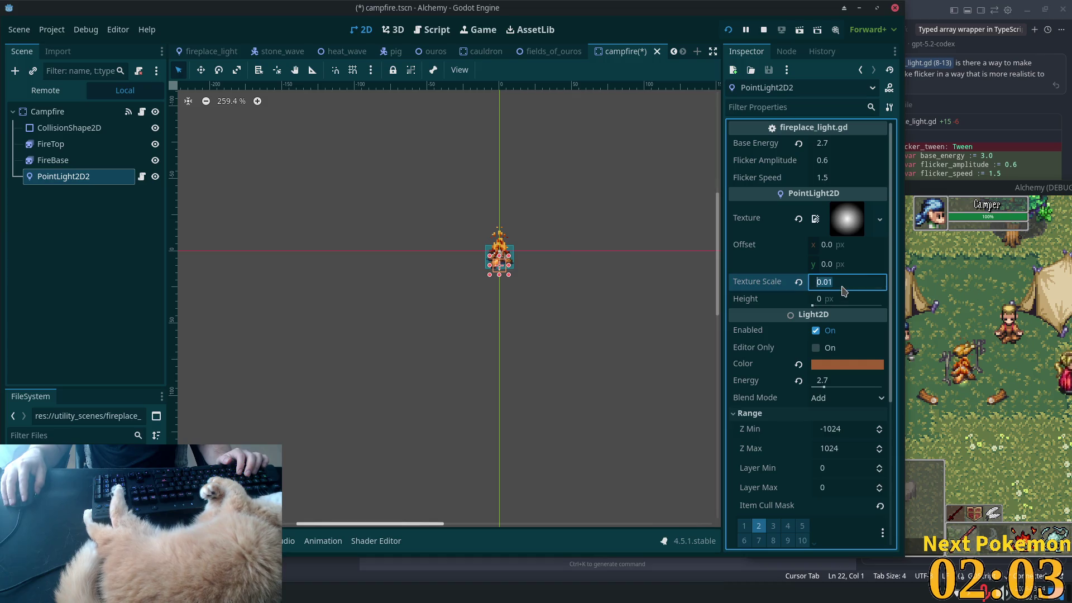
text(0.2)
key(Tab)
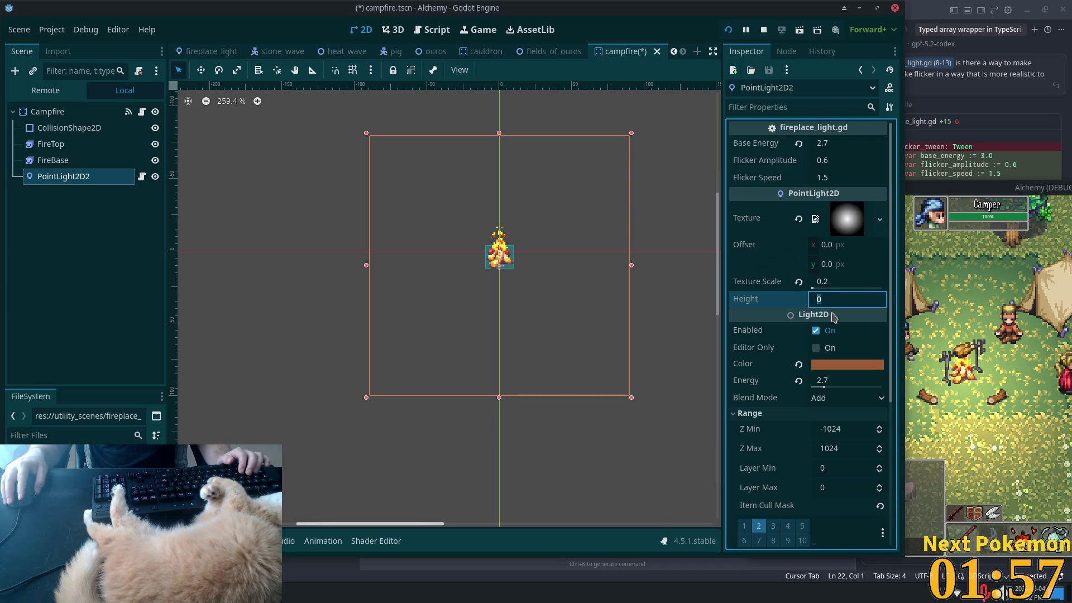
click(824, 300)
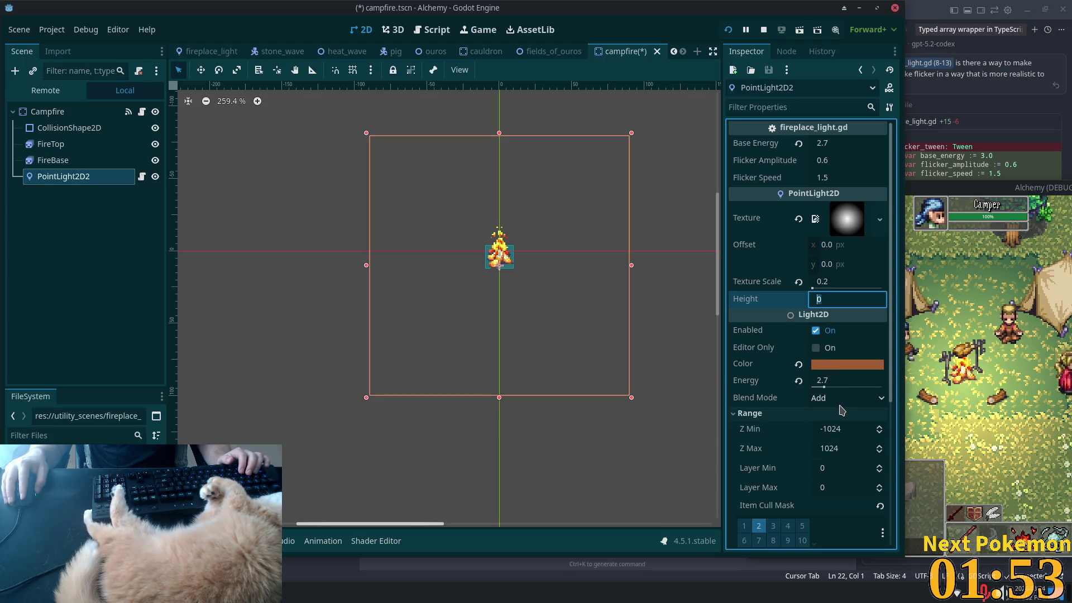
Step: Try Subtract and then Mix blend modes on the light before settling back on Add
click(844, 399)
click(842, 429)
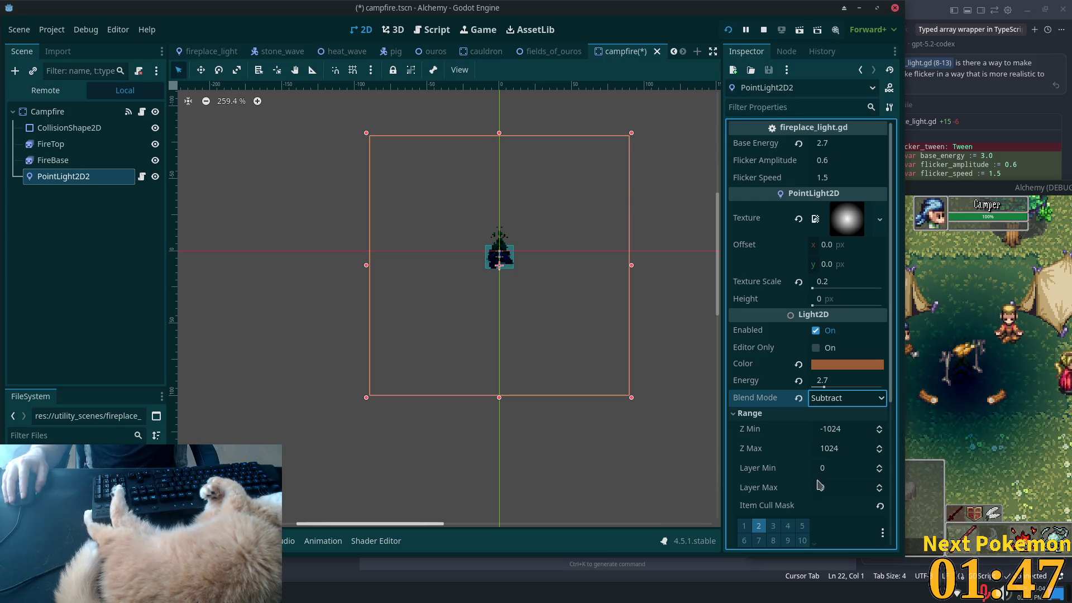
click(845, 398)
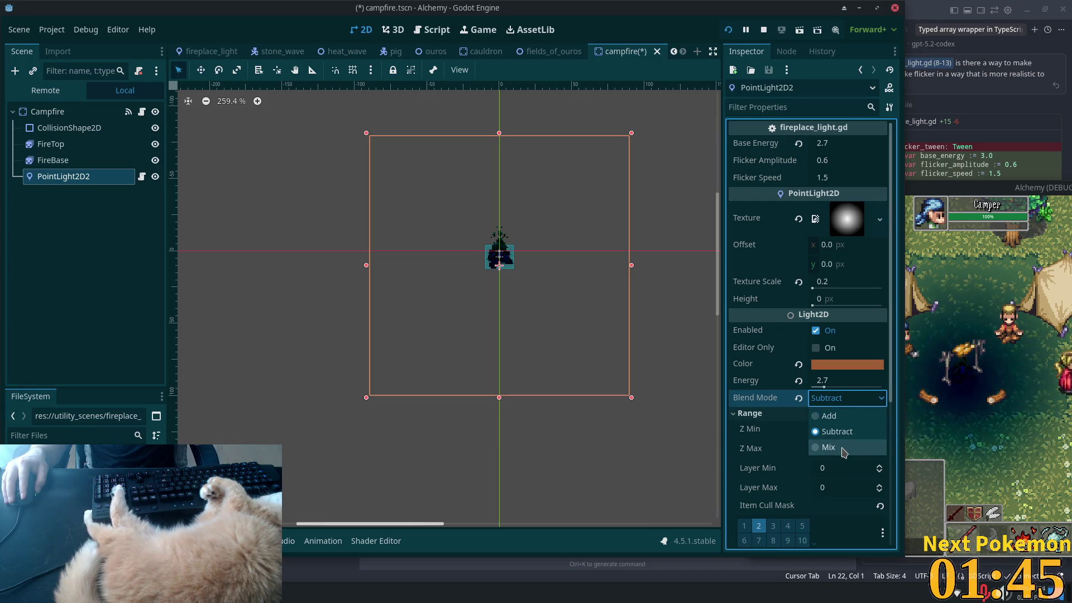
click(843, 449)
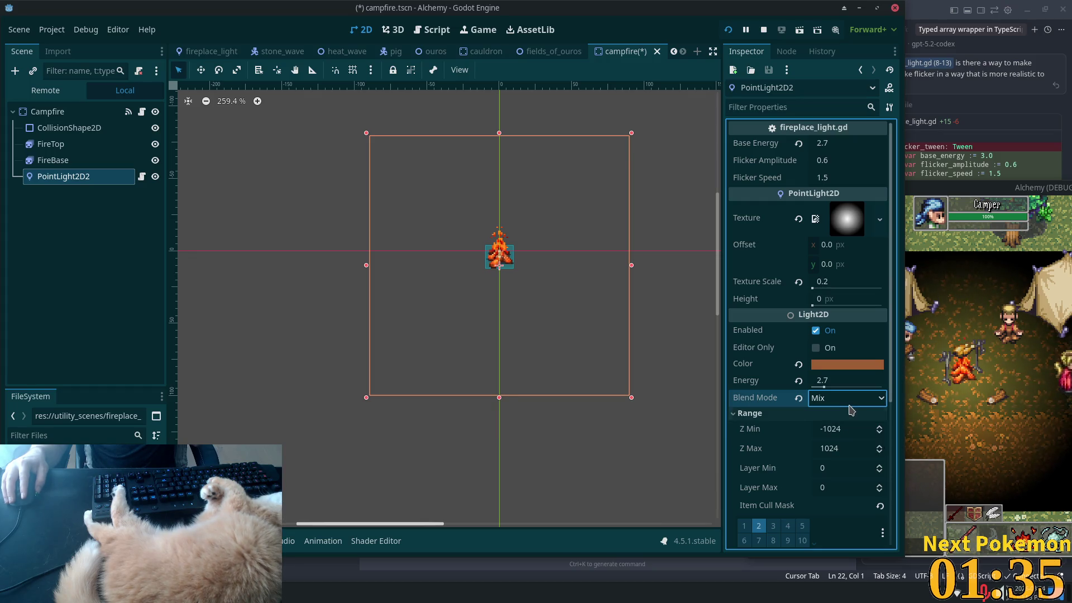
click(850, 398)
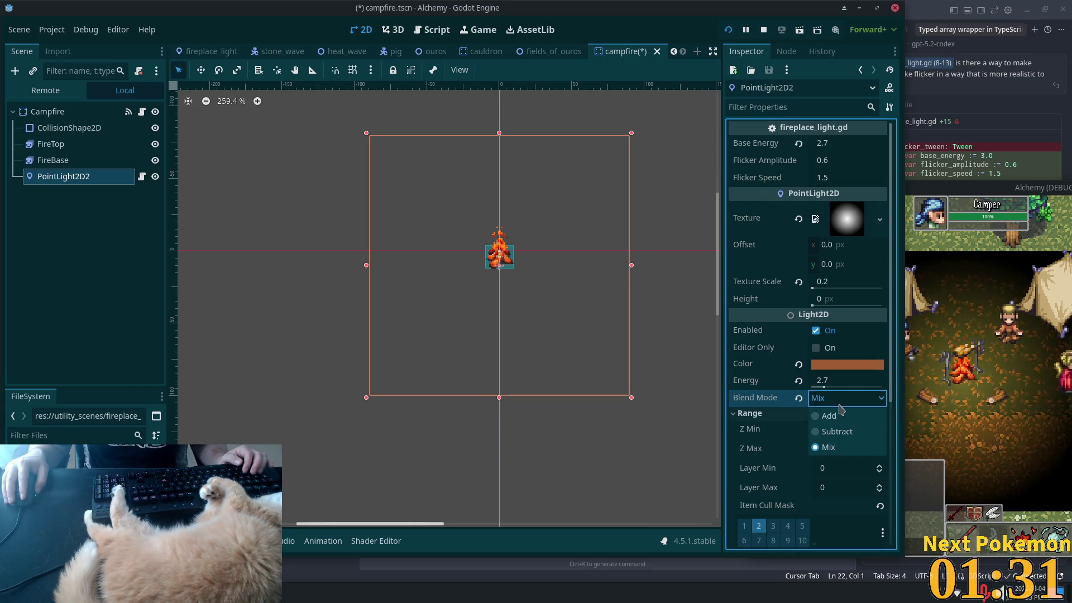
click(841, 410)
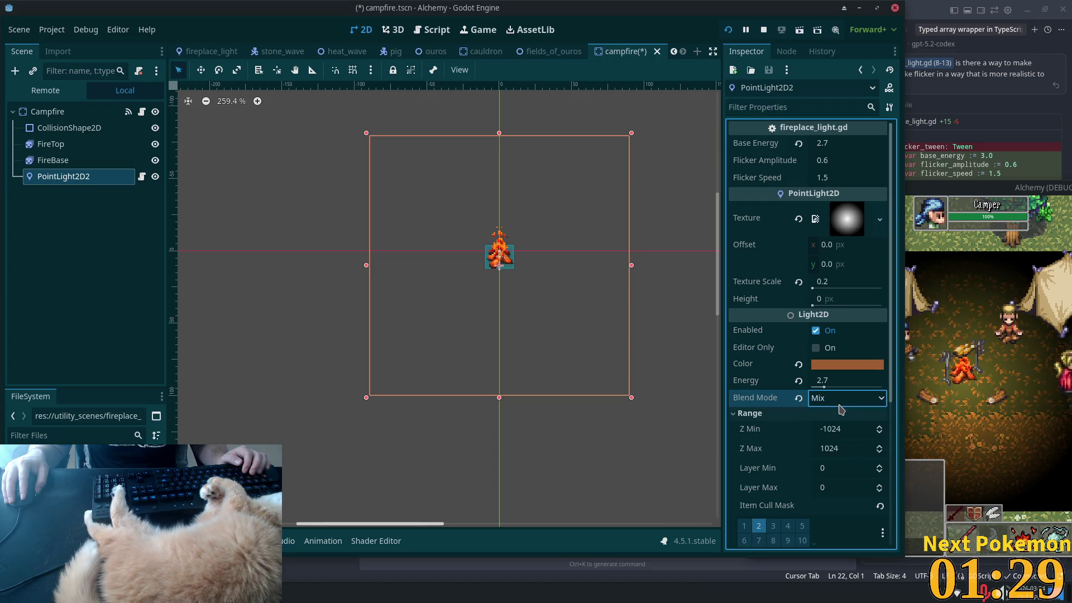
click(843, 398)
click(832, 415)
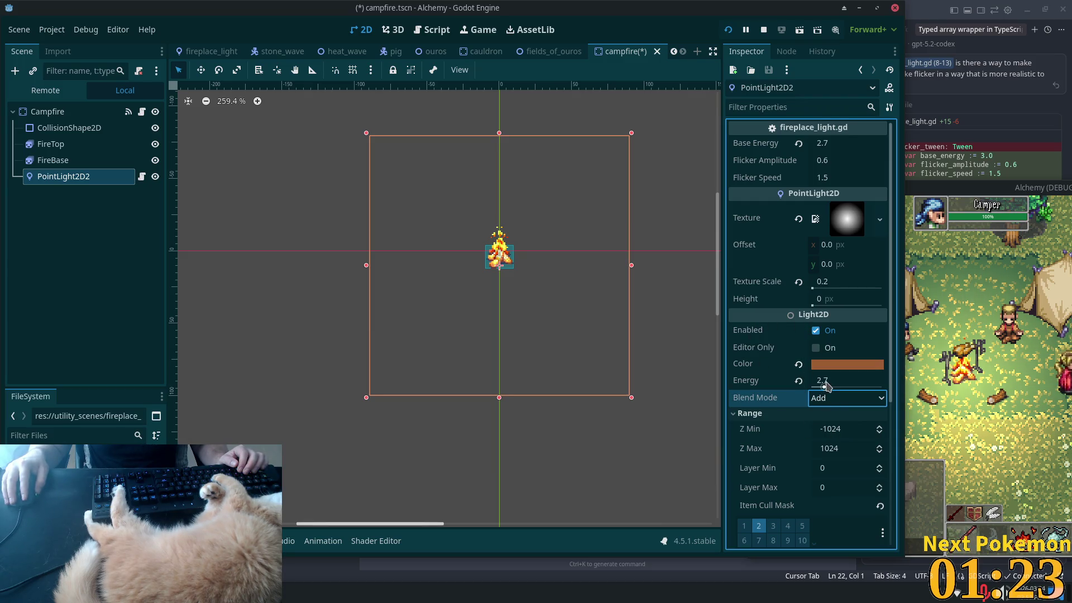
Step: Set the light's Energy and Base Energy both to 2 and save the scene
click(826, 384)
text(2)
key(Return)
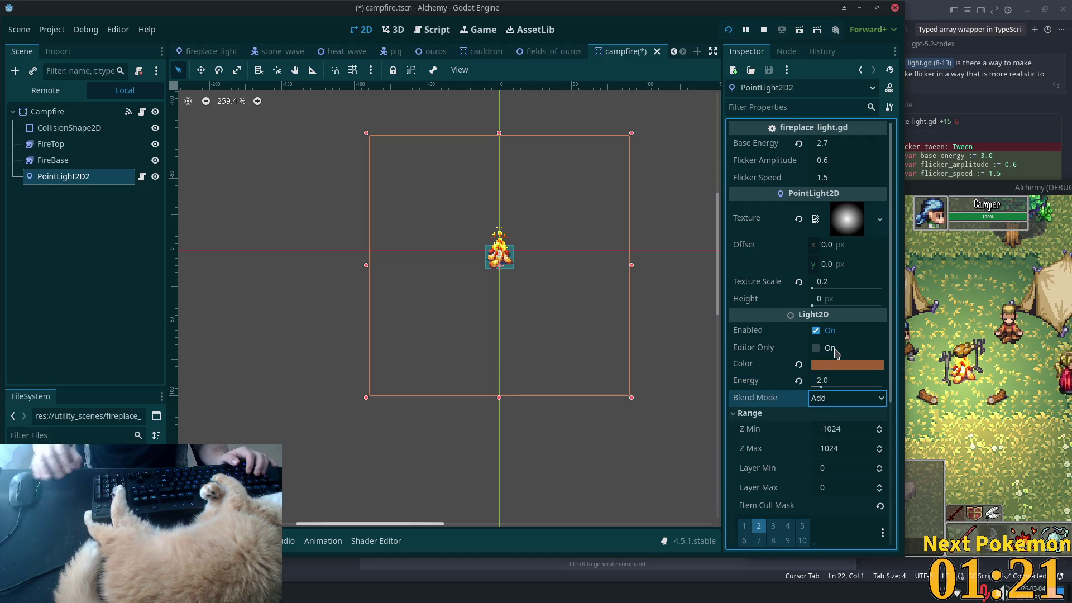
click(828, 145)
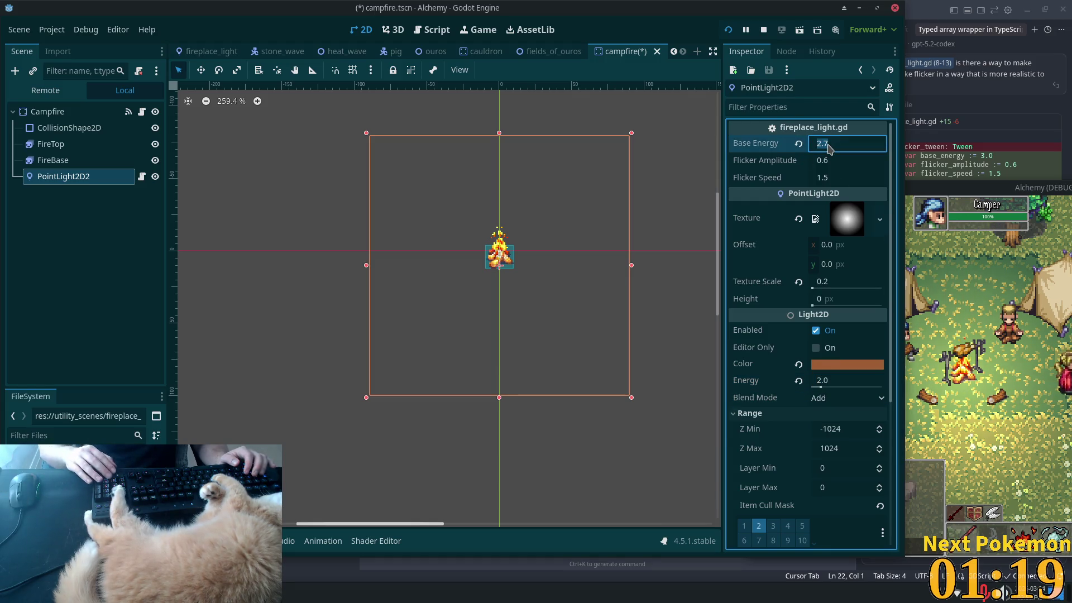
text(2)
key(Tab)
key(ctrl+s)
Step: Preview the light in the running game, then shrink its Texture Scale to 0.15
click(984, 457)
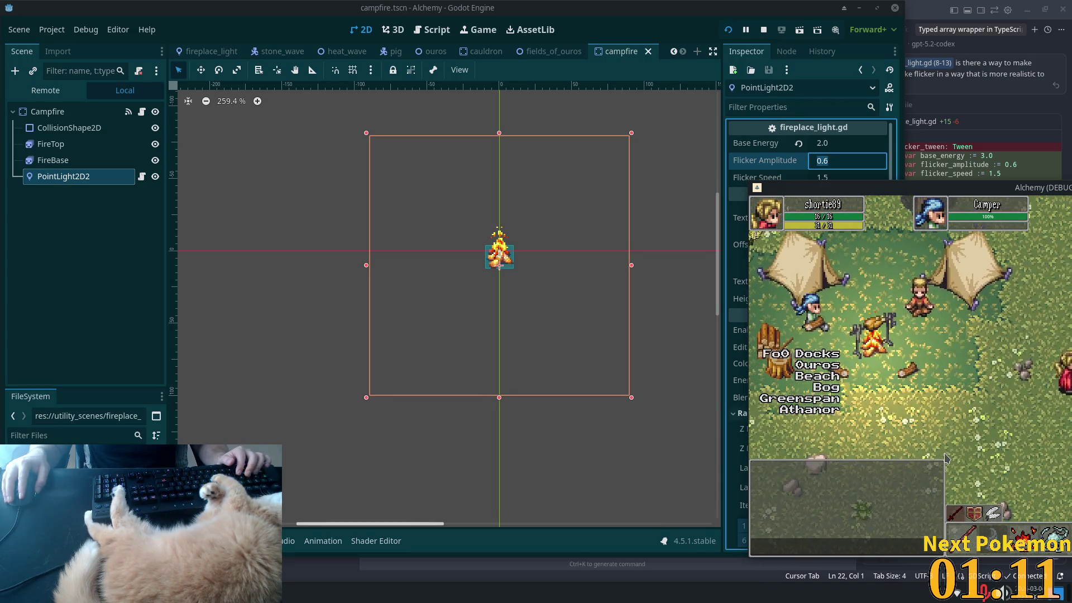
key(a)
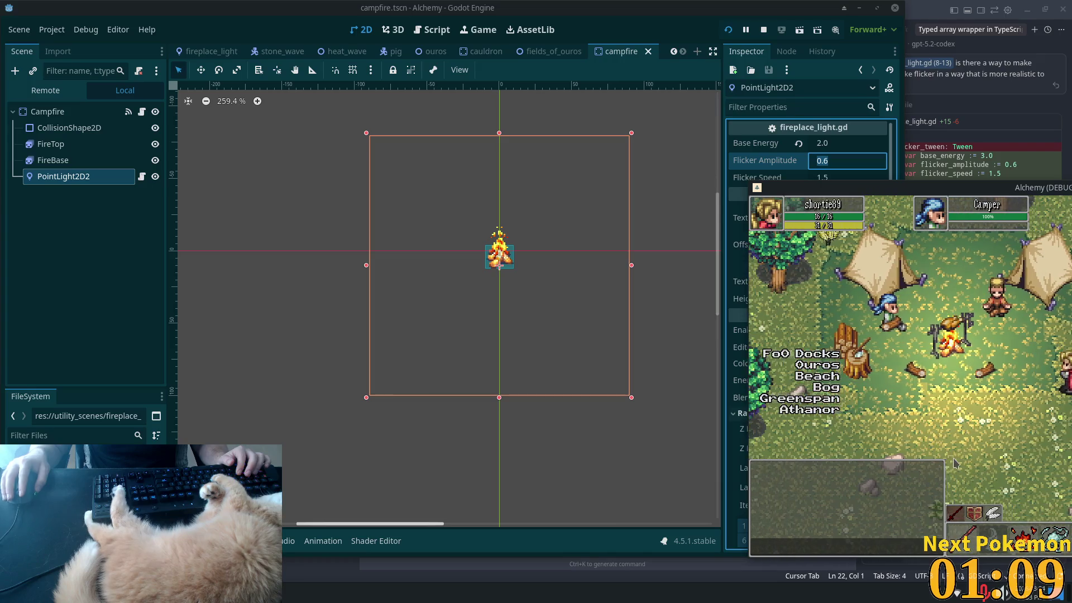
click(837, 160)
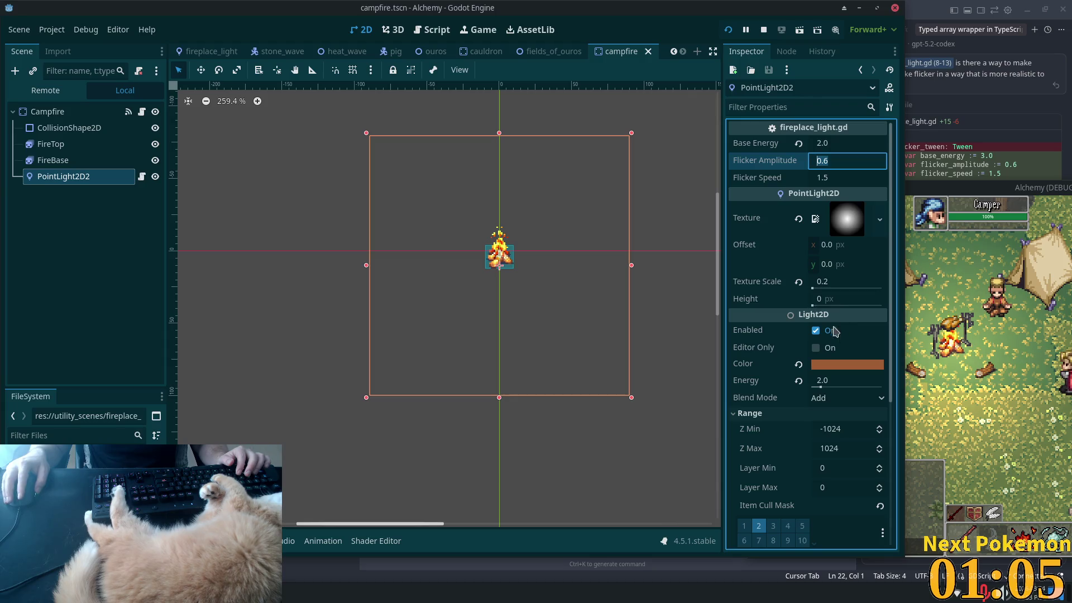
click(832, 282)
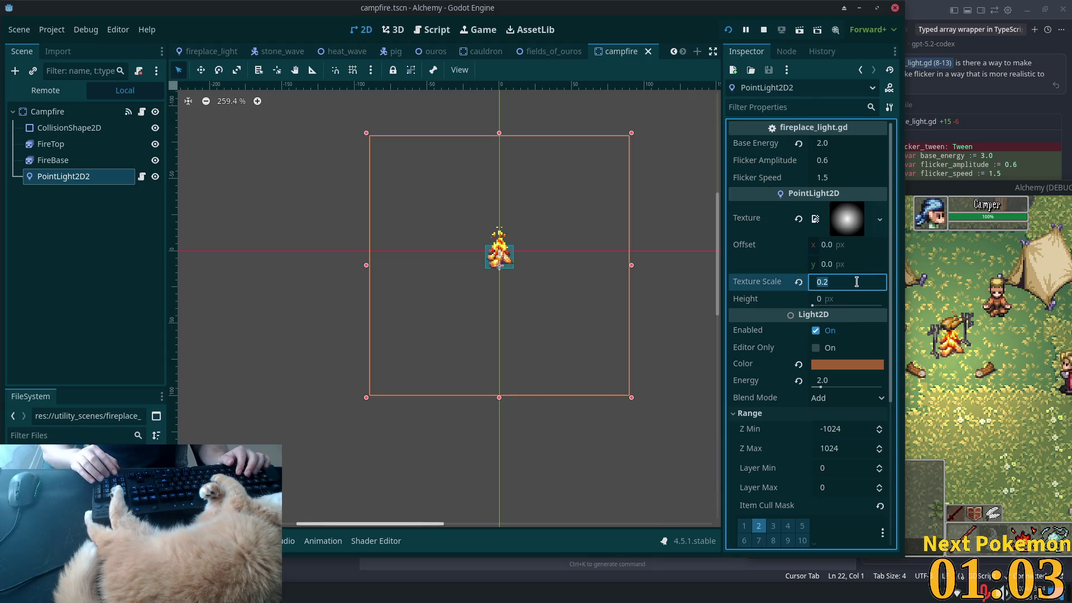
text(0.15)
key(Tab)
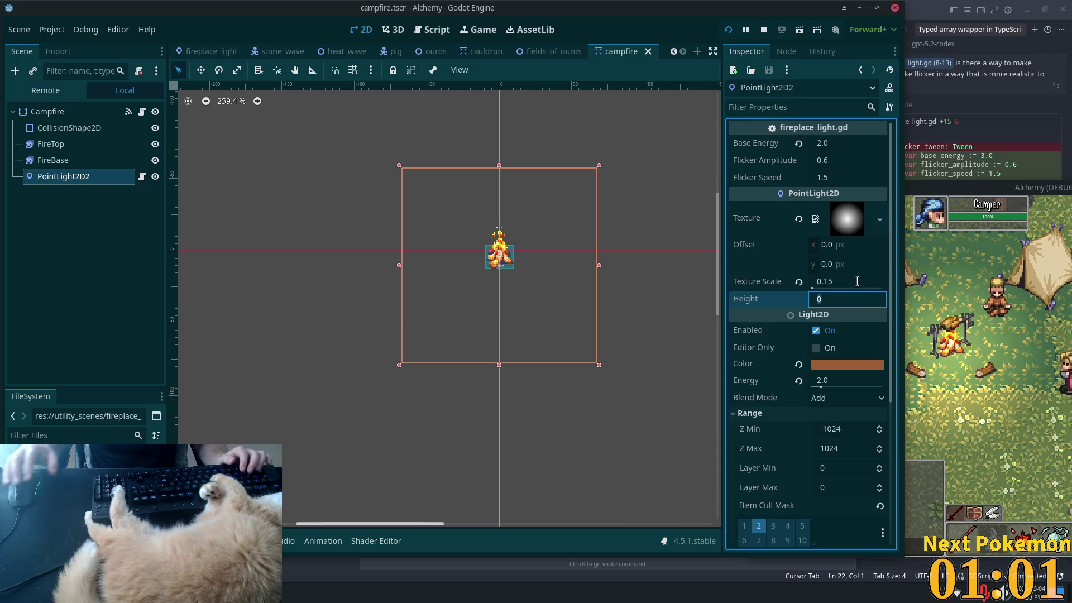
Step: Walk the player around the campfire in the game window to check the lighting
click(998, 412)
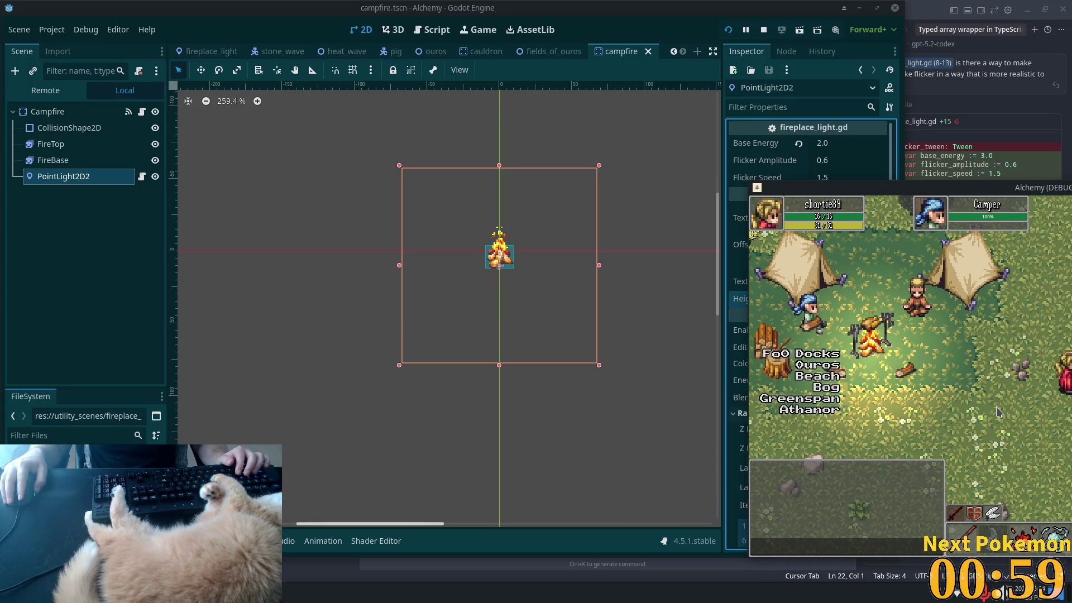
key(s)
key(a)
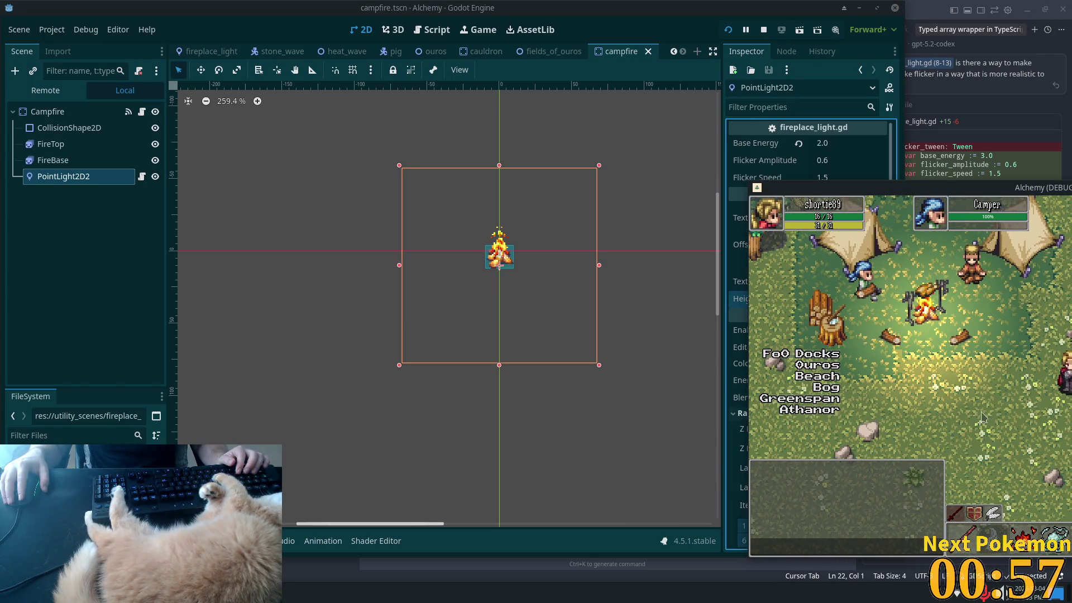
key(w)
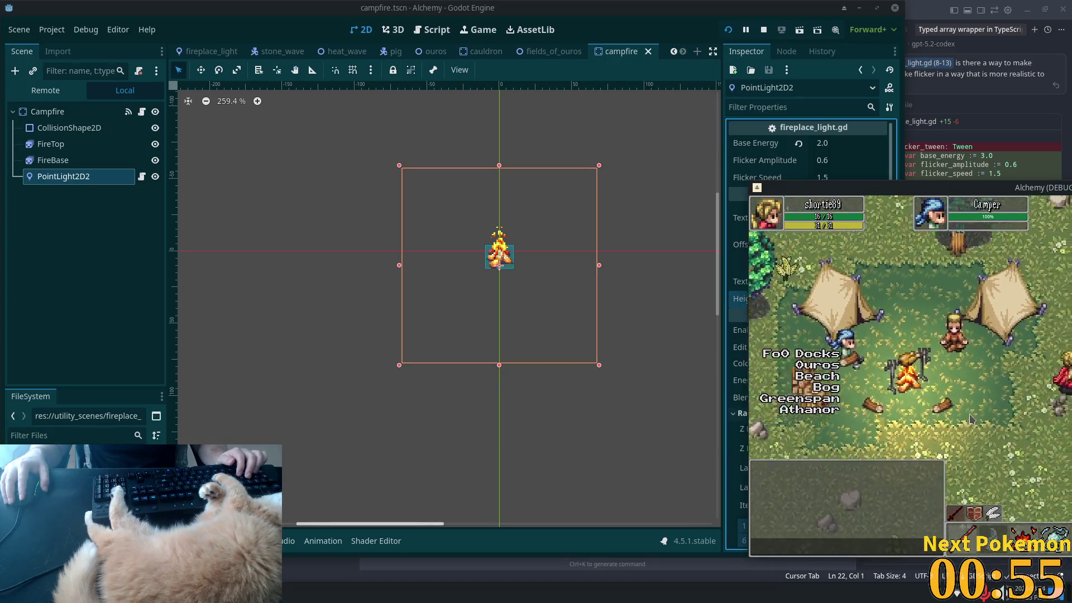
key(d)
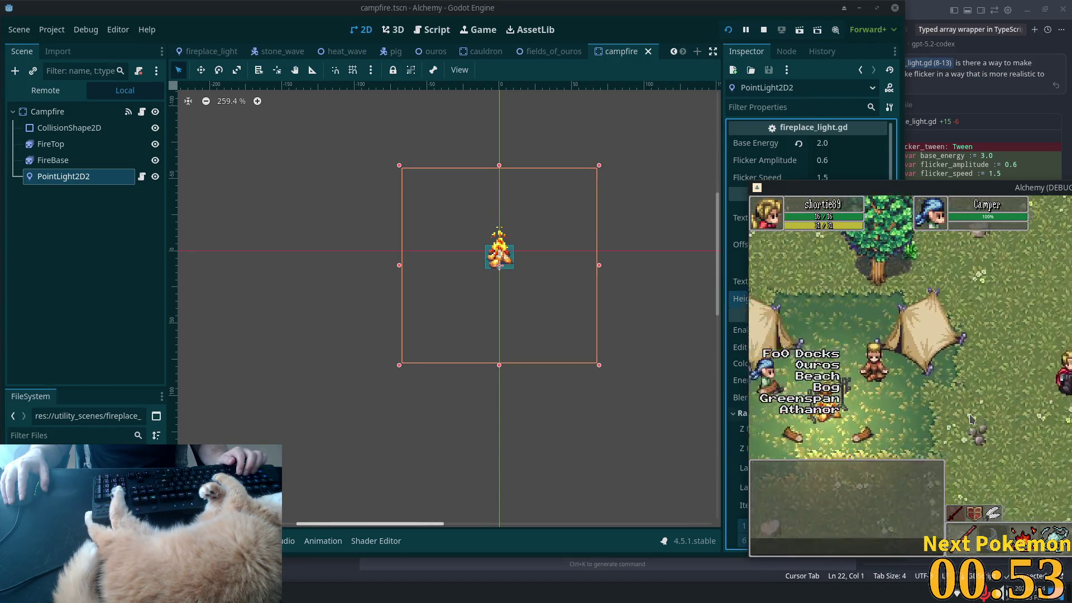
drag(809, 187, 502, 139)
key(a)
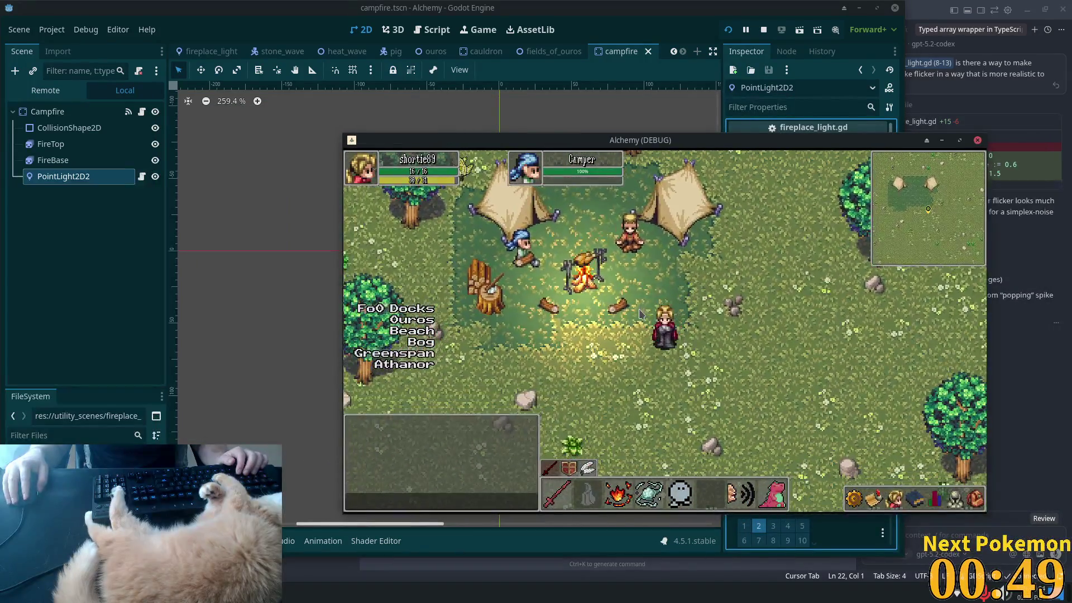
key(a)
key(a)
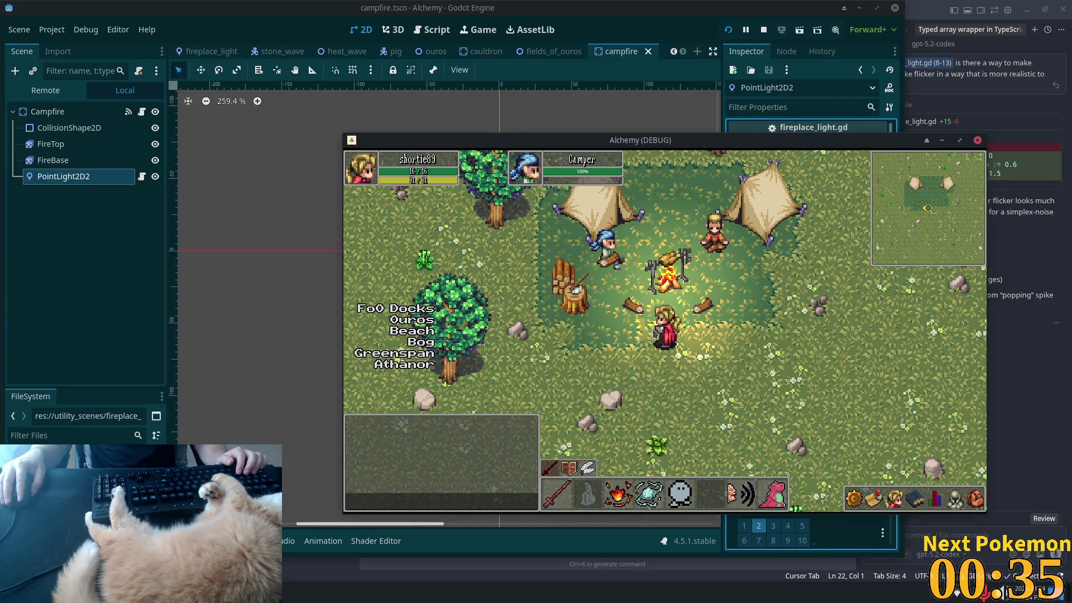
key(a)
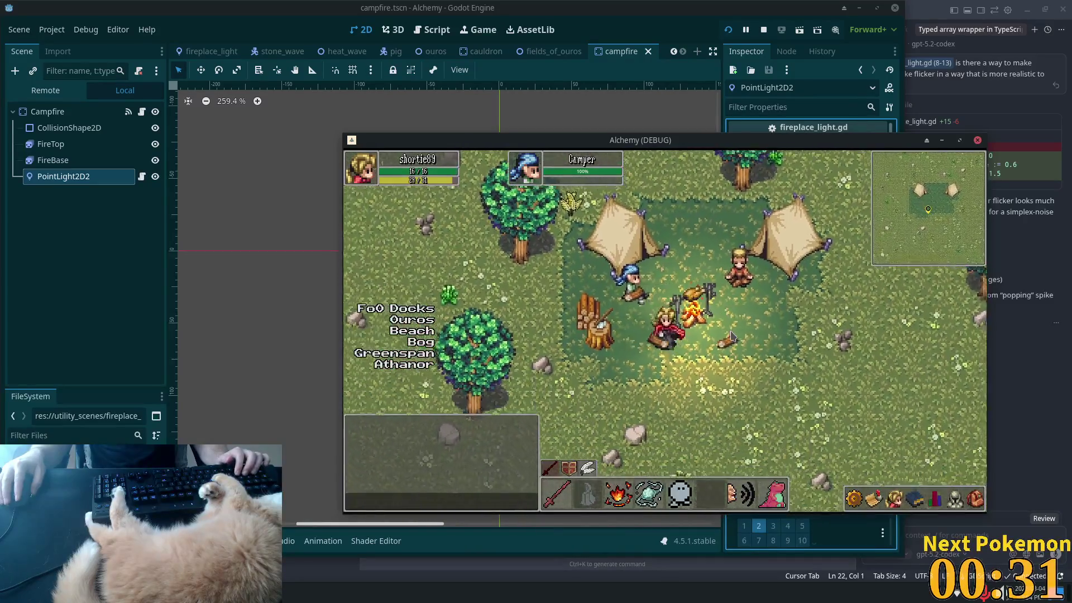
key(d)
key(w)
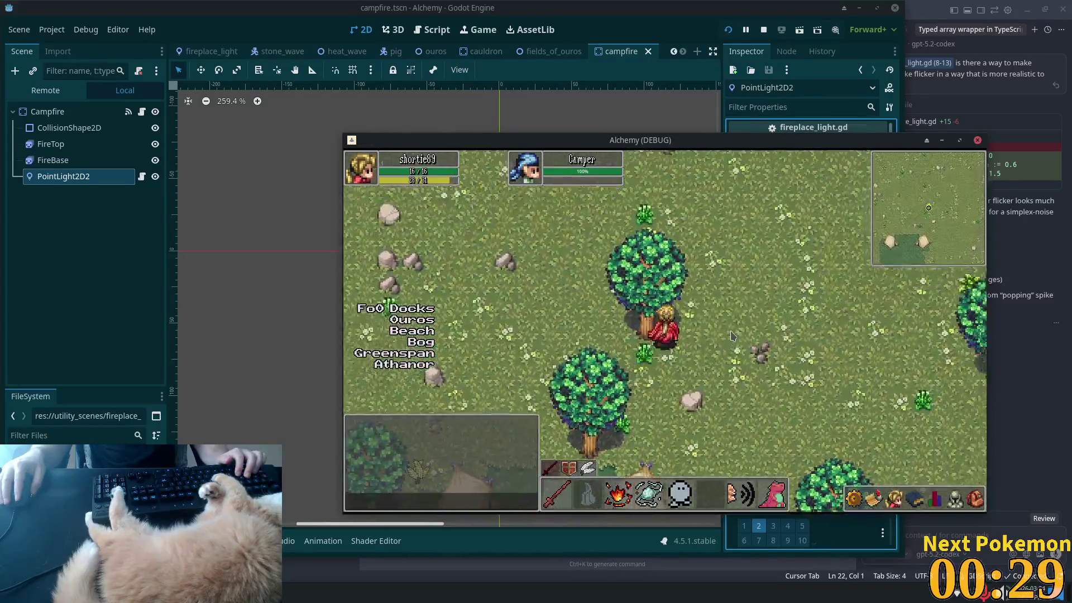
key(d)
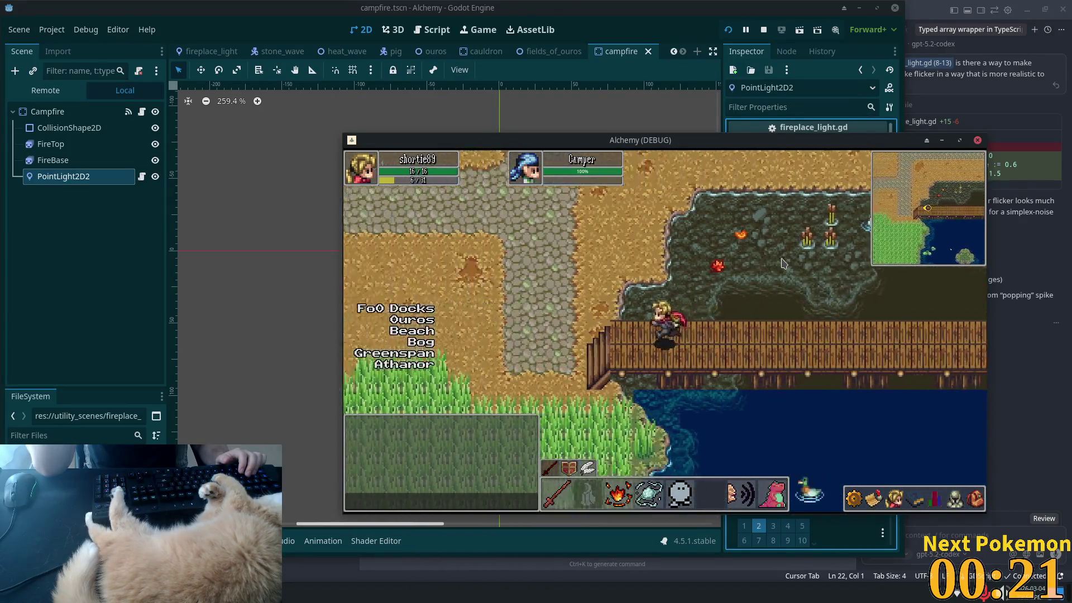
Step: Walk the player through the village into the farm area past the chicken pen and barn
key(a)
key(s)
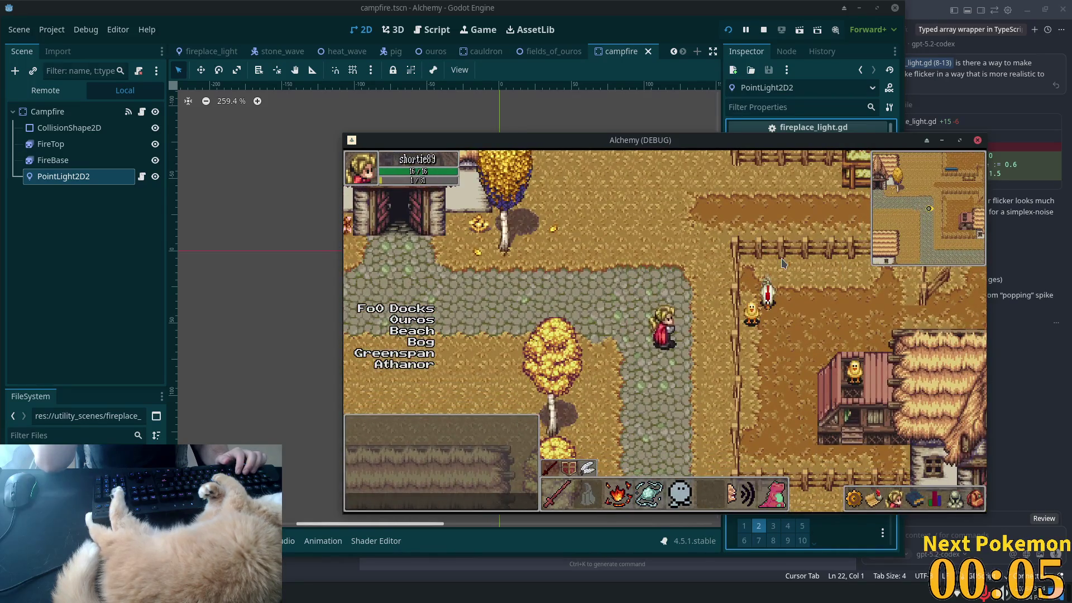
key(Right)
key(Down)
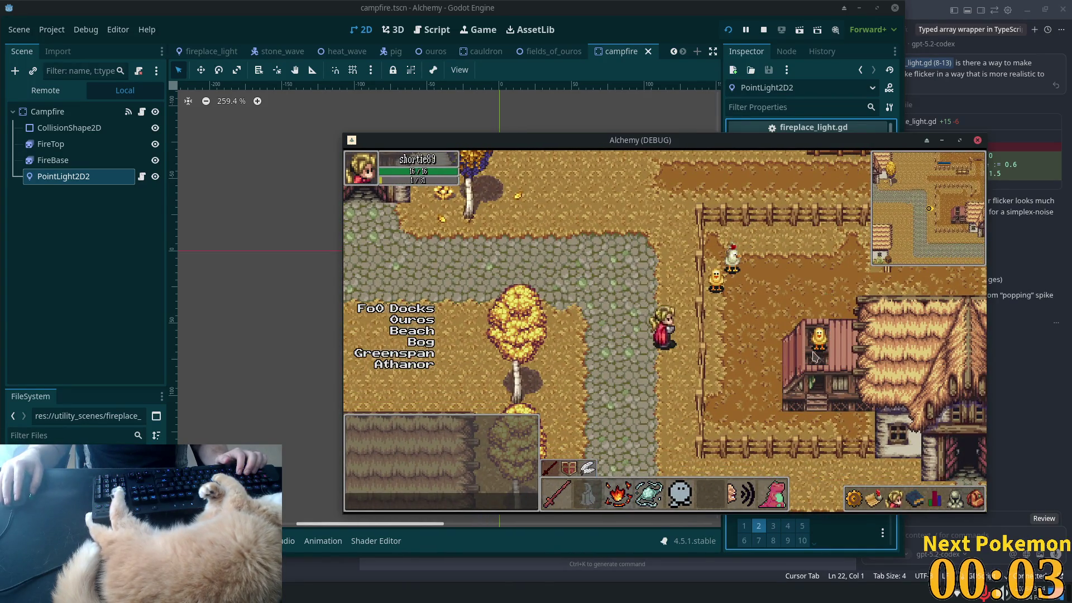
key(Up)
key(Left)
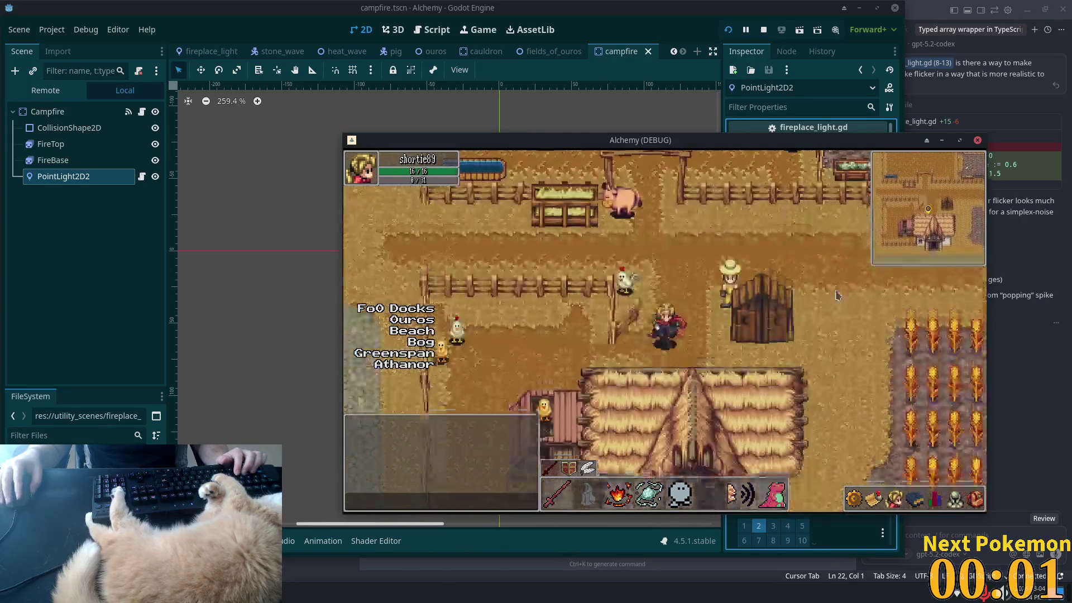
key(Left)
key(Down)
key(Left)
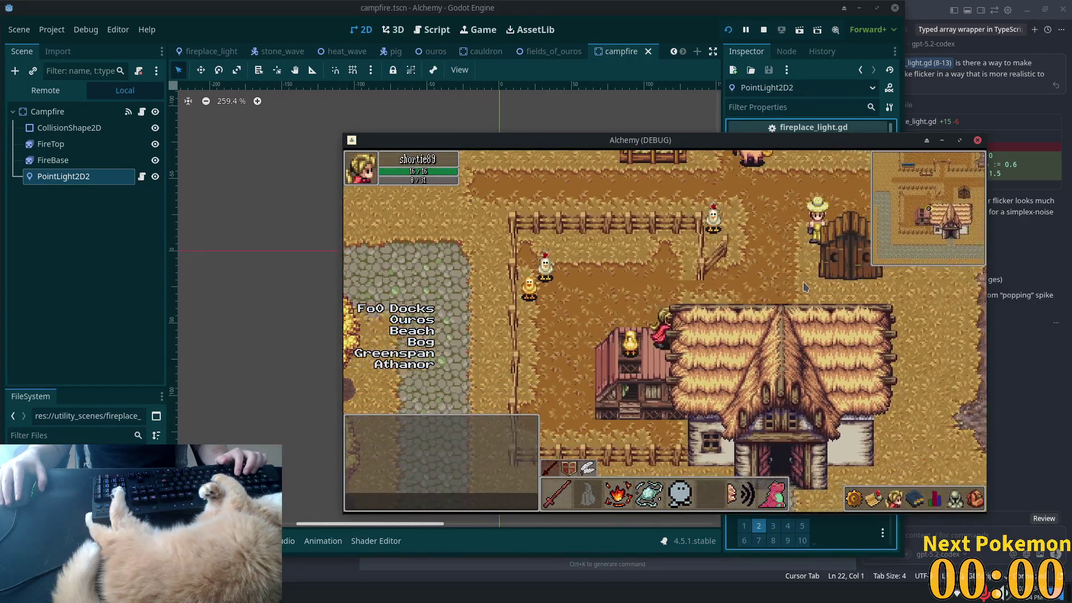
key(Left)
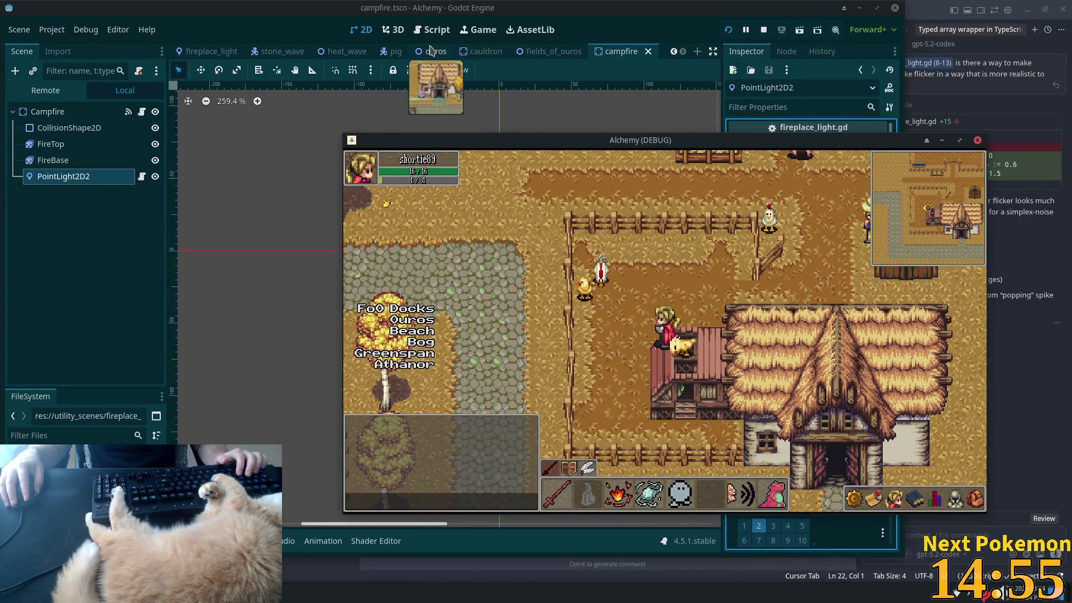
Step: Switch to the ouros scene, zoom out, and select the Structures TileMapLayer
click(434, 51)
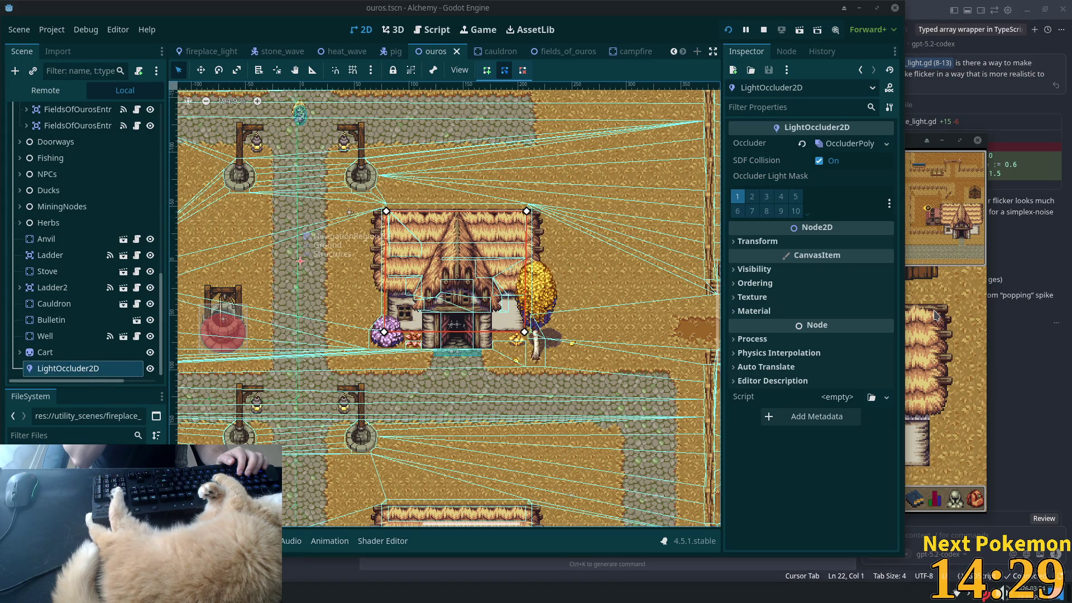
scroll(down, 3)
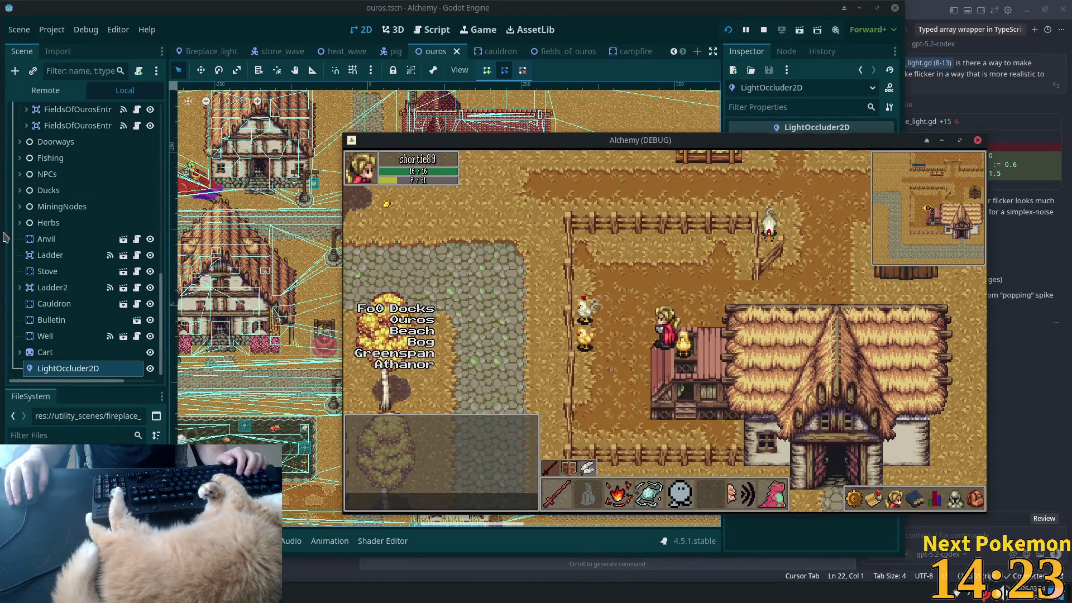
click(4, 237)
scroll(up, 3)
scroll(up, 3)
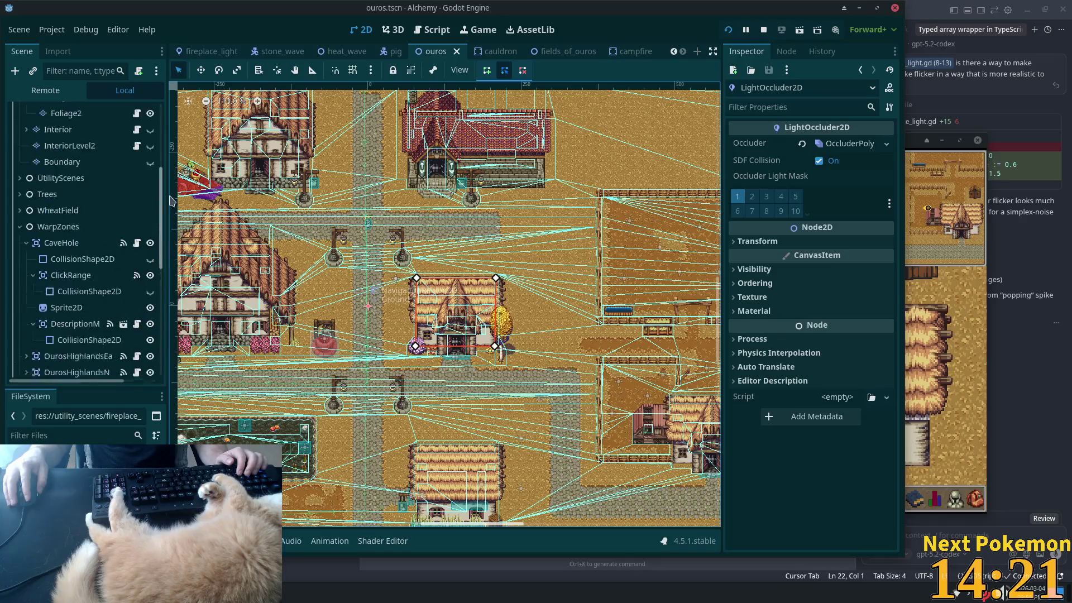
click(78, 202)
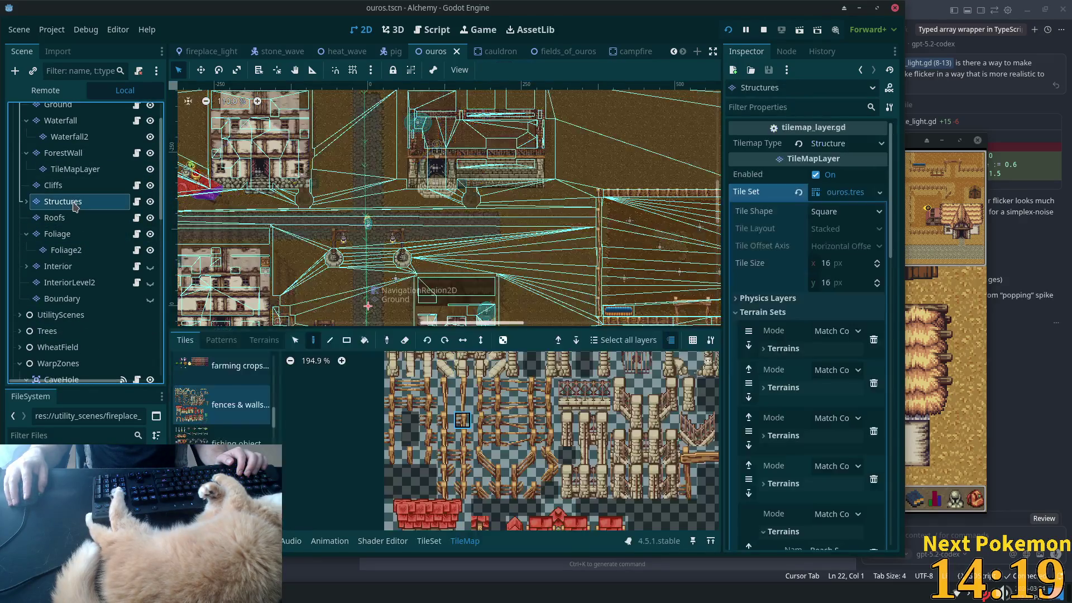
Step: Browse the home exterior, fishing object and farm tiles in the tile set
scroll(down, 3)
scroll(down, 3)
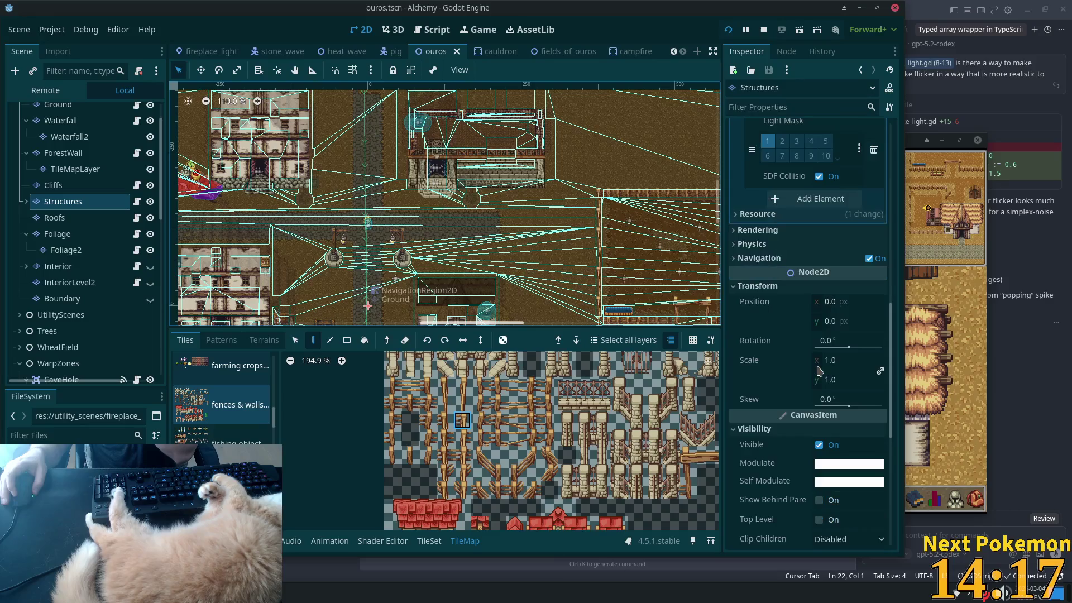
scroll(down, 3)
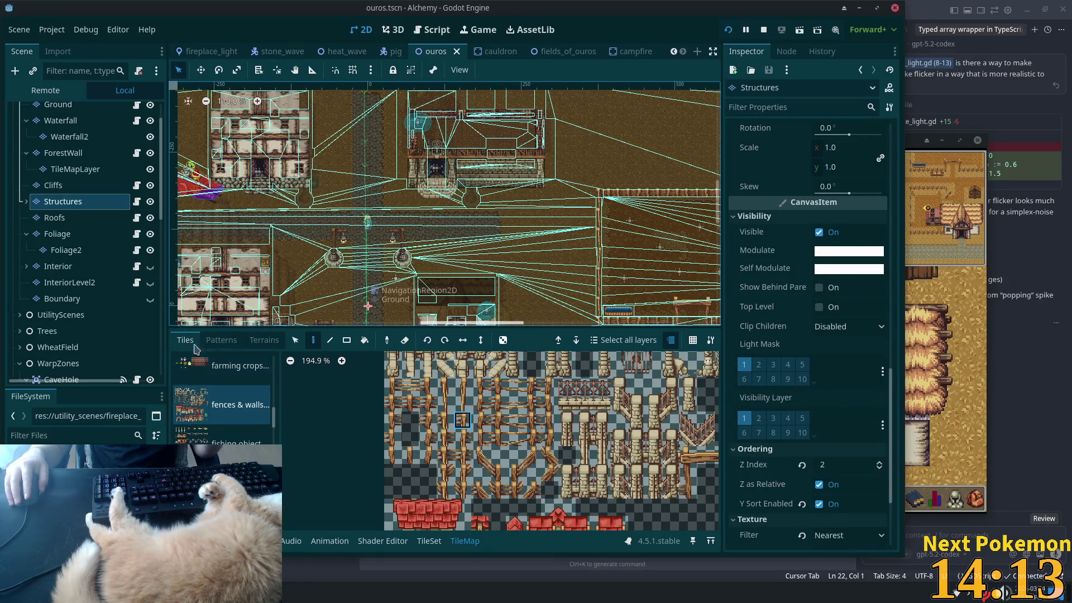
scroll(down, 3)
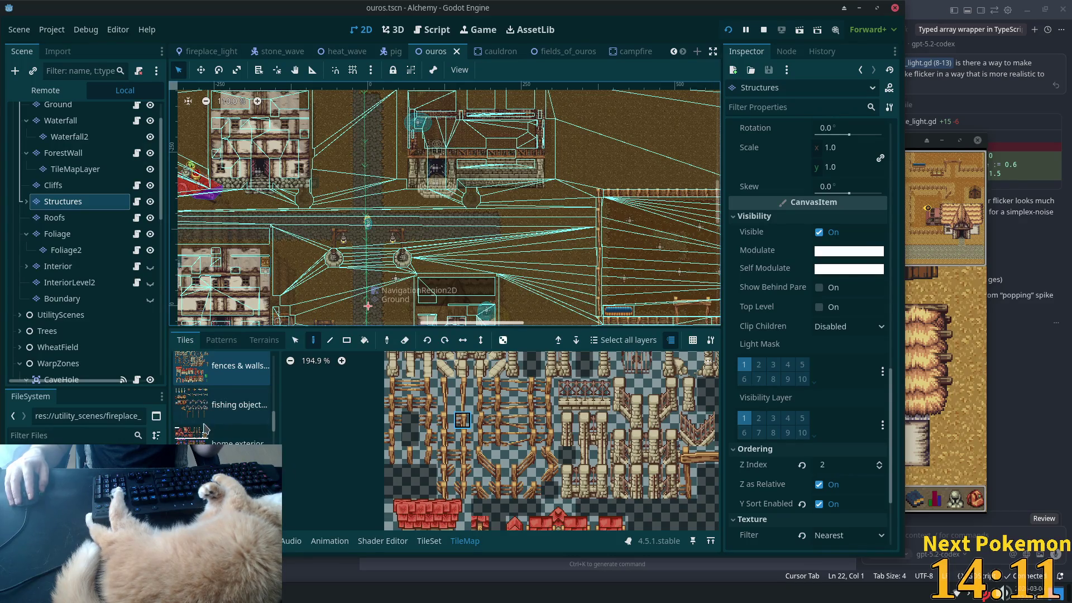
click(206, 428)
click(212, 405)
scroll(down, 3)
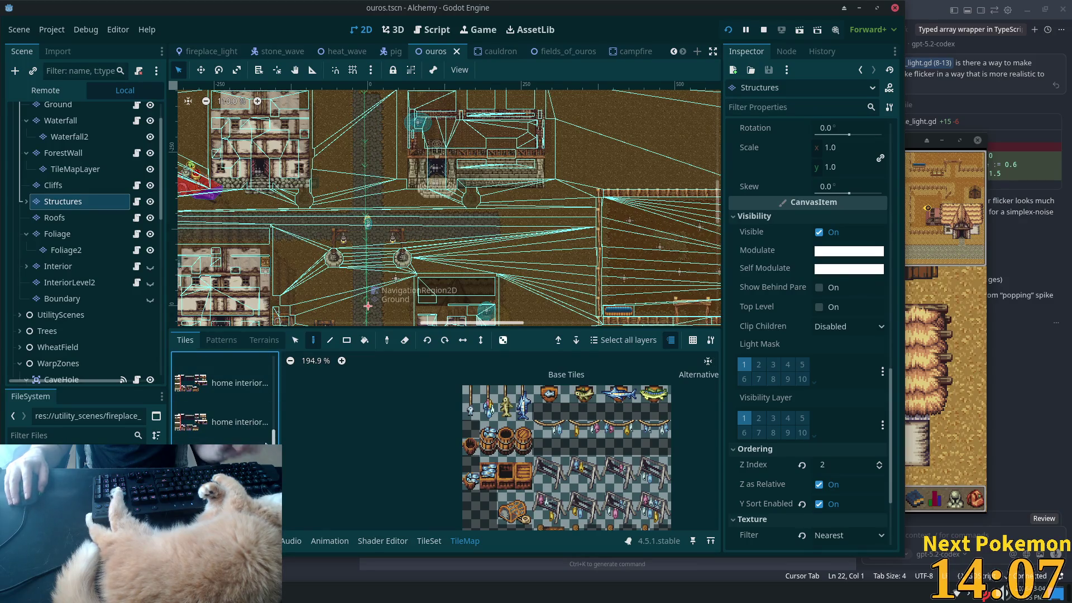
click(267, 445)
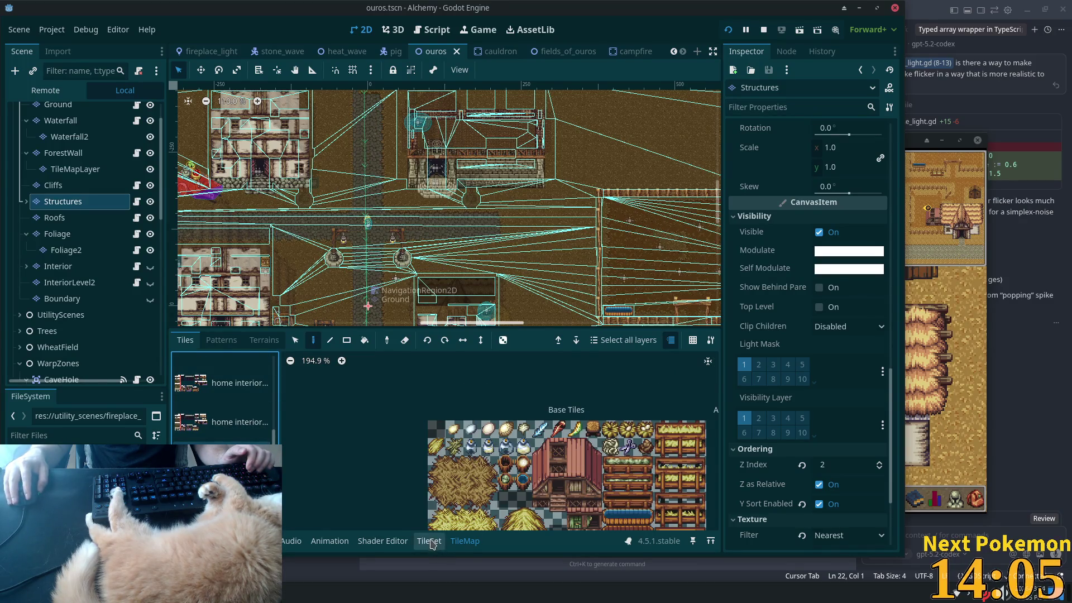
Step: Give the four selected barn tiles Z Index 11, then save and run the game
click(430, 541)
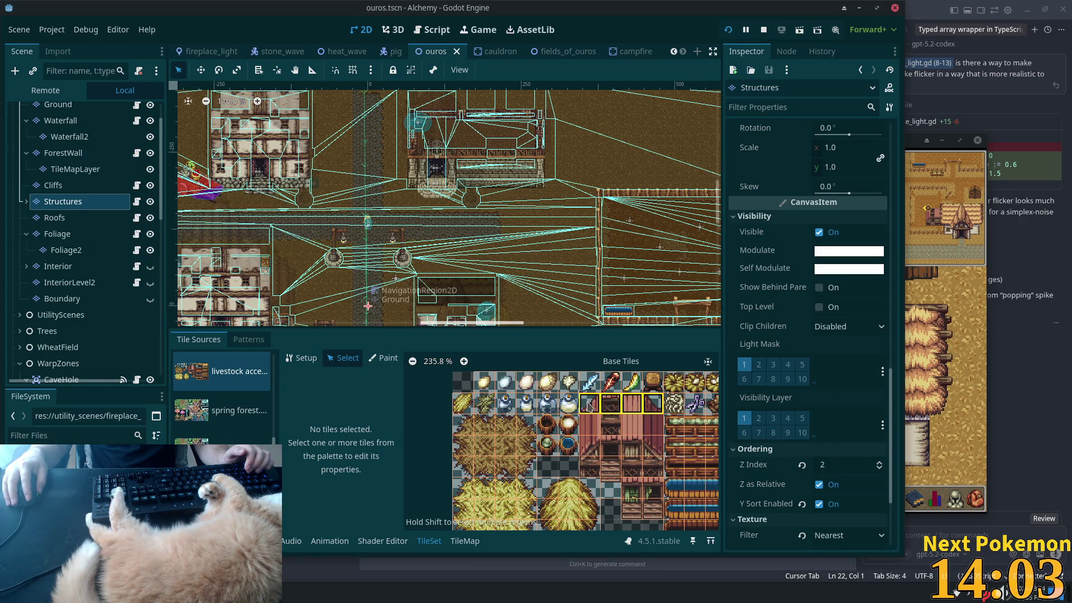
click(590, 406)
click(385, 491)
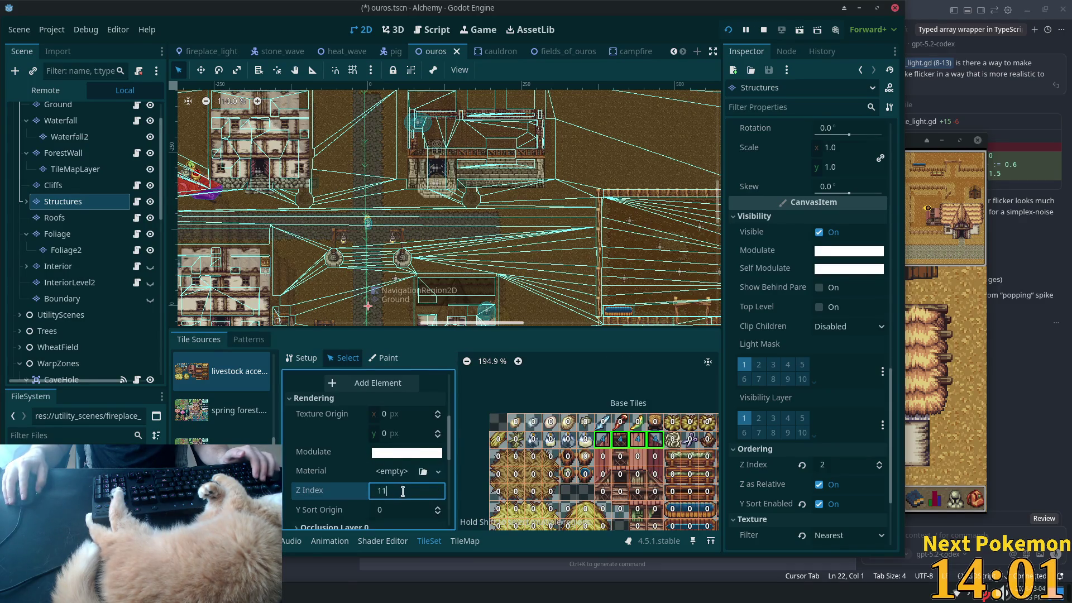
key(Return)
key(F5)
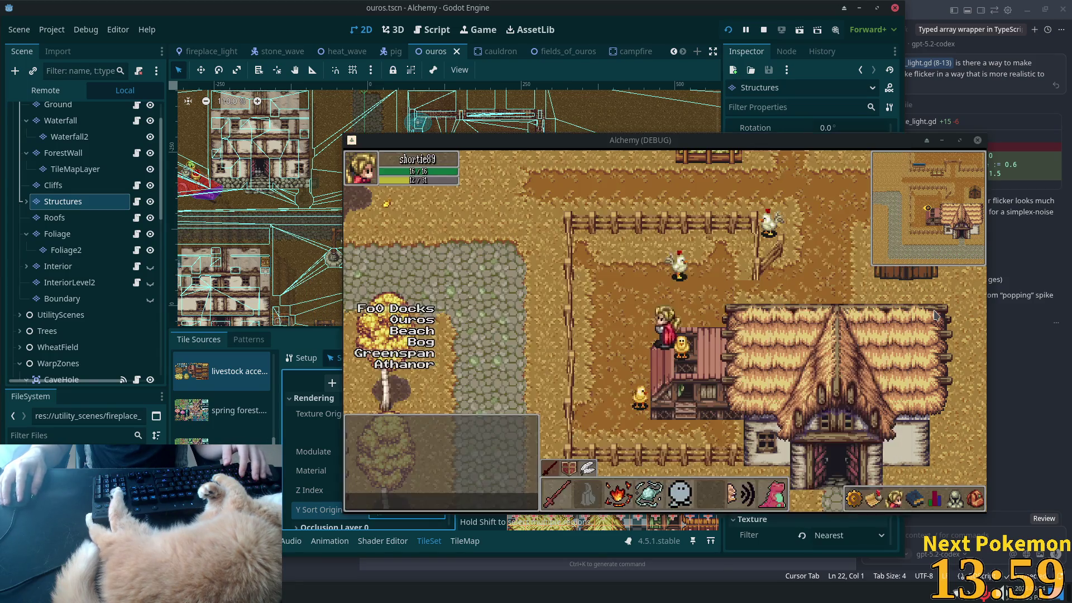
key(Right)
key(Up)
Step: Restart and QuickLogin, walk around the farmhouse and shed, then select the Roofs layer
click(728, 30)
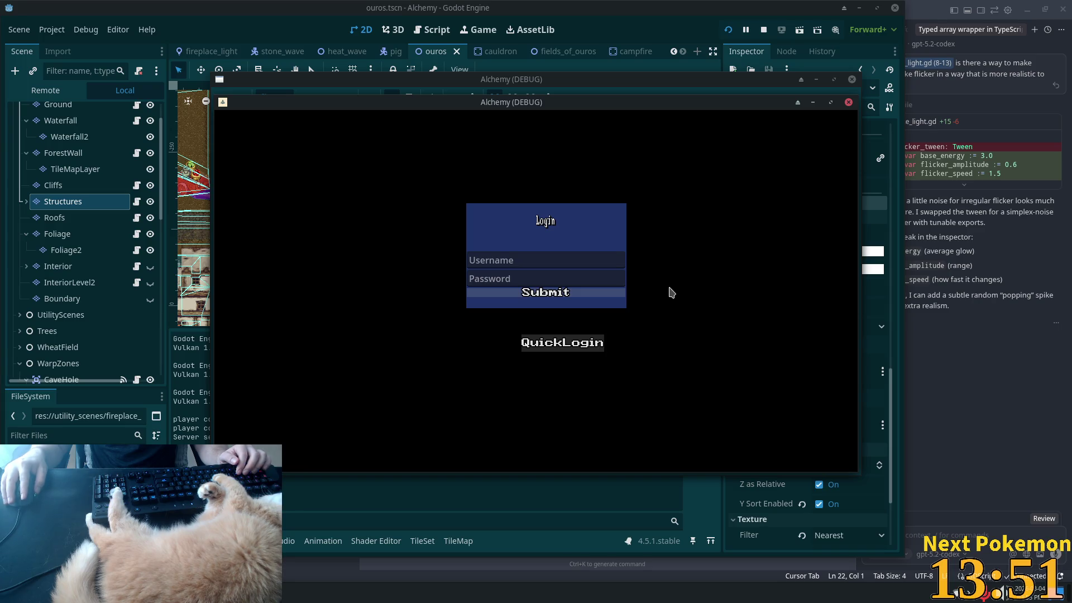
key(Return)
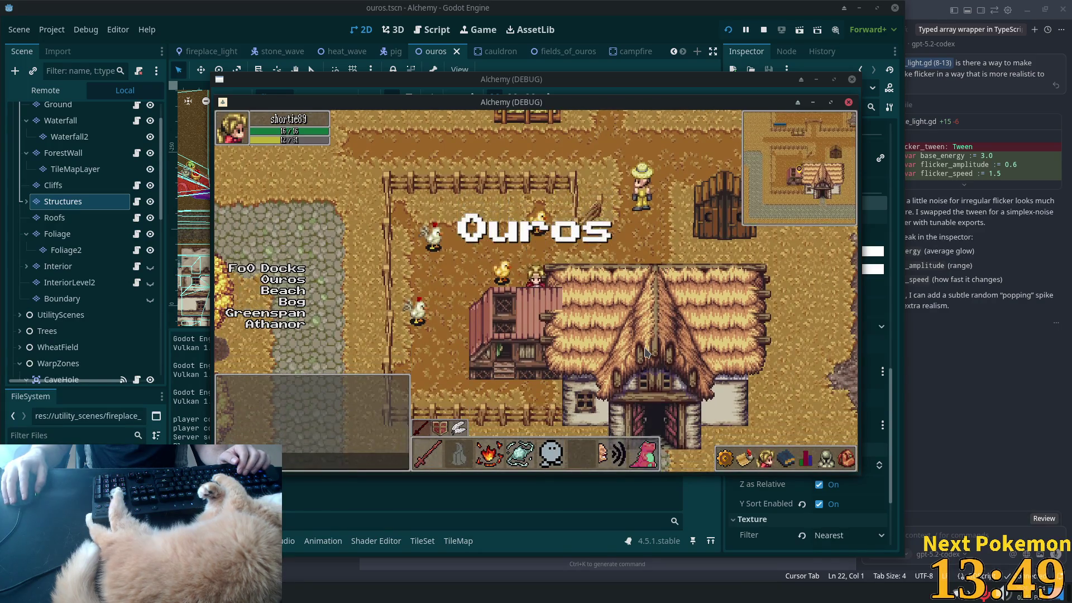
key(a)
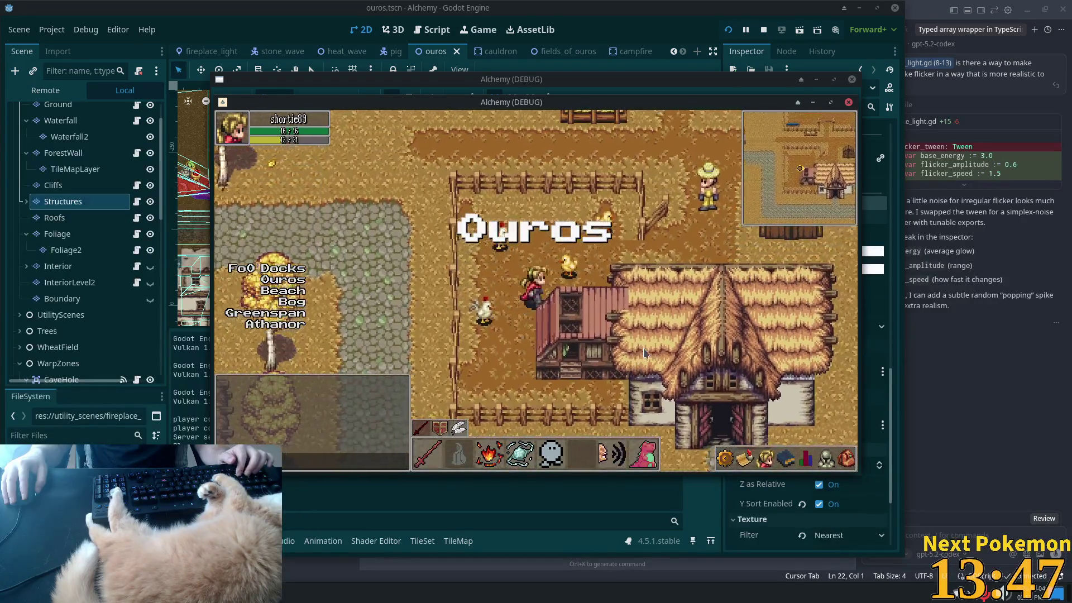
key(d)
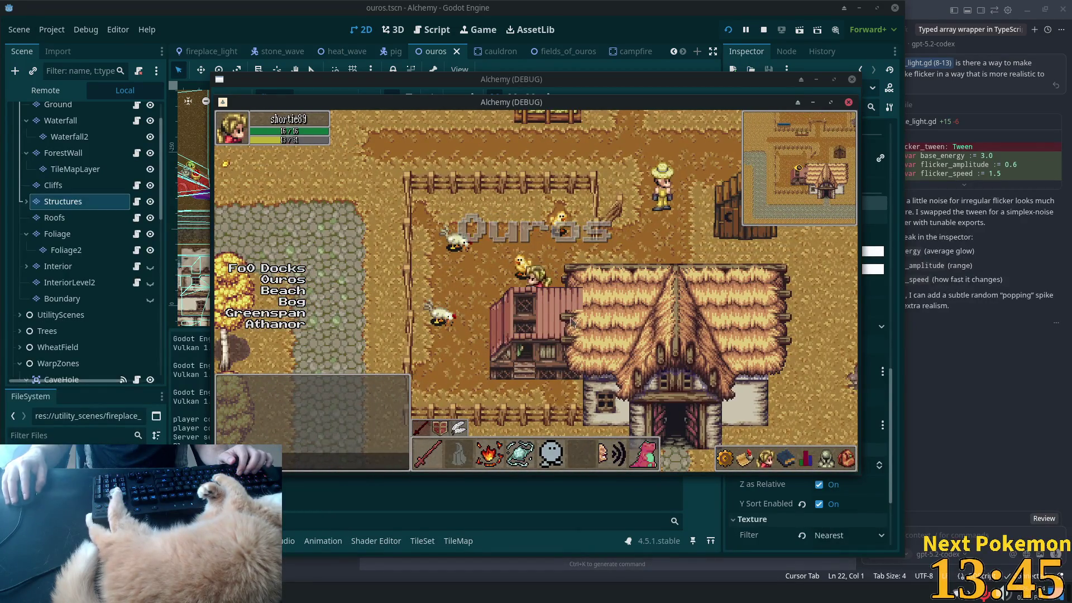
key(d)
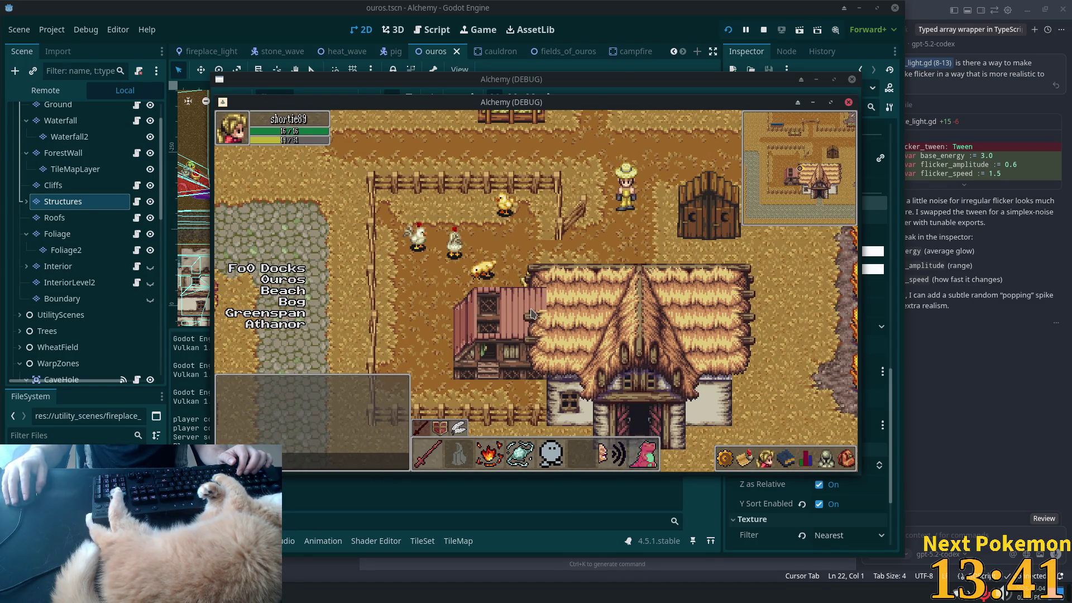
key(a)
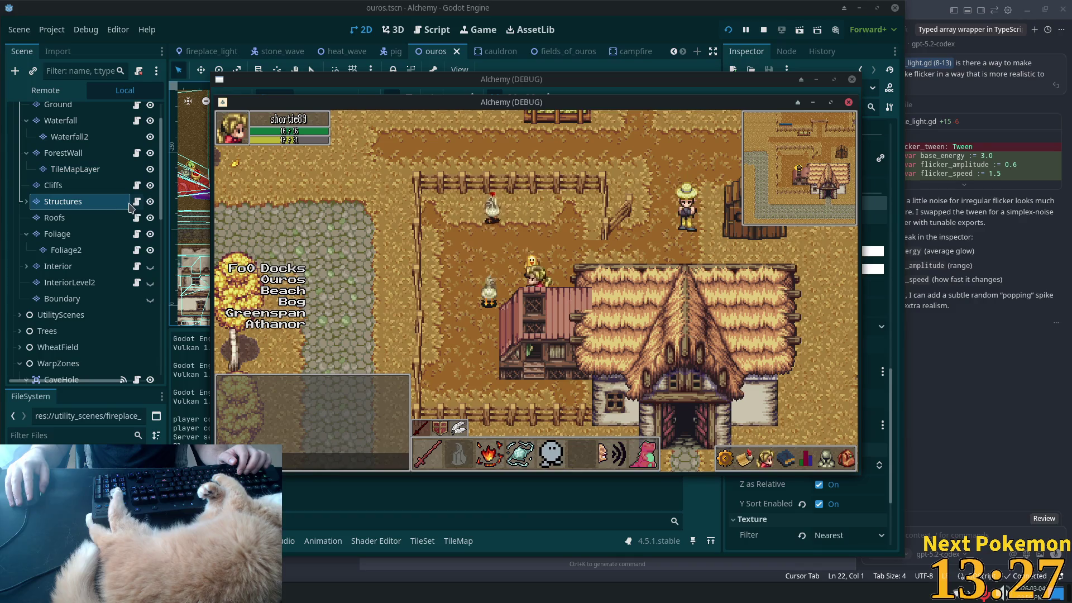
click(119, 224)
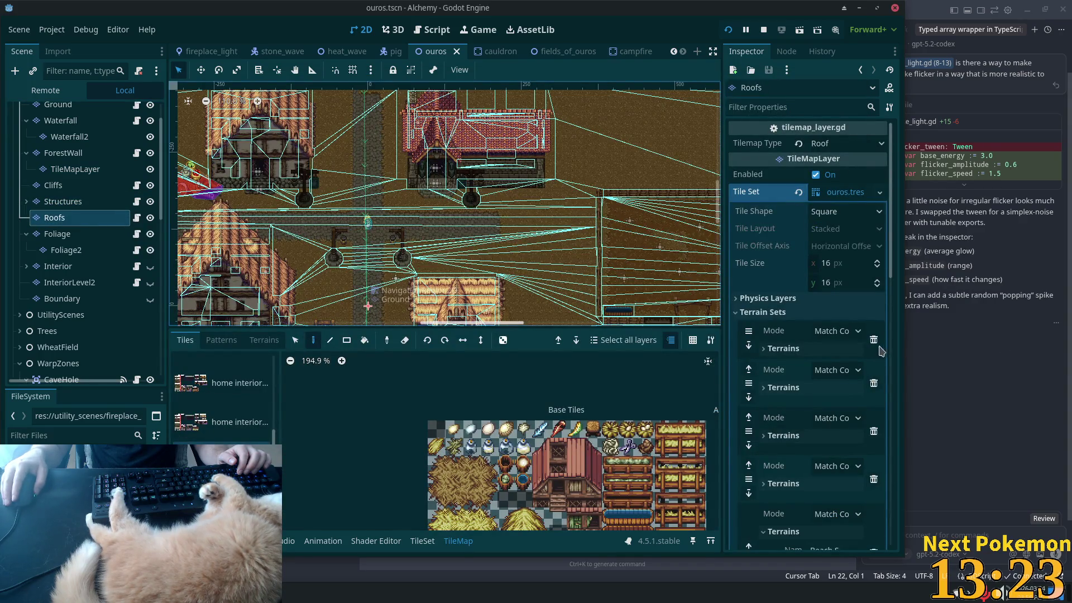
Step: Set the Roofs layer's Z Index to 12 and check the result in the running game
scroll(down, 3)
scroll(down, 3)
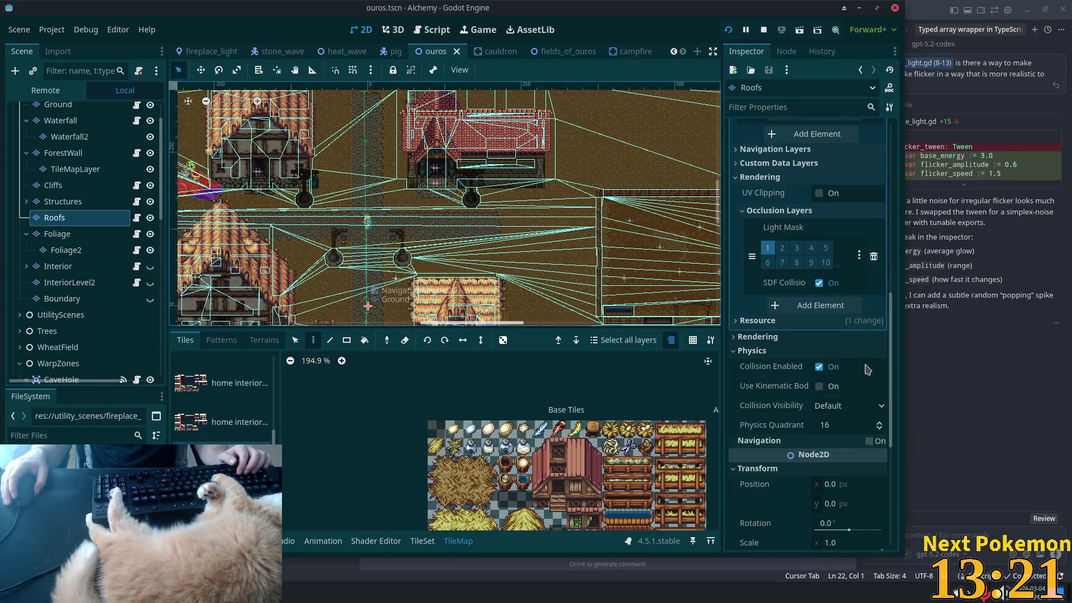
scroll(down, 3)
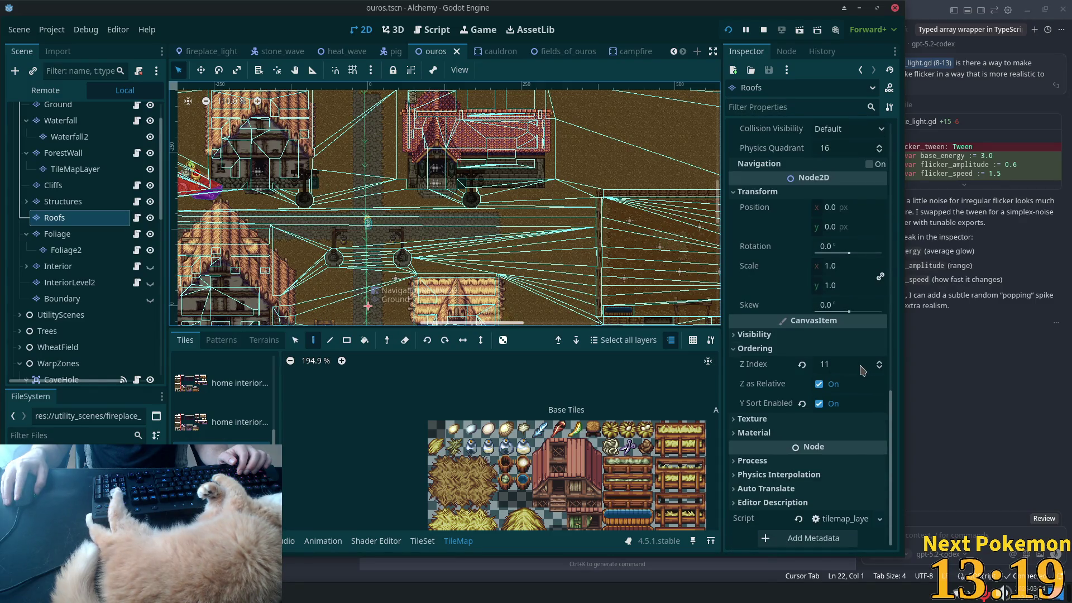
click(863, 369)
text(12)
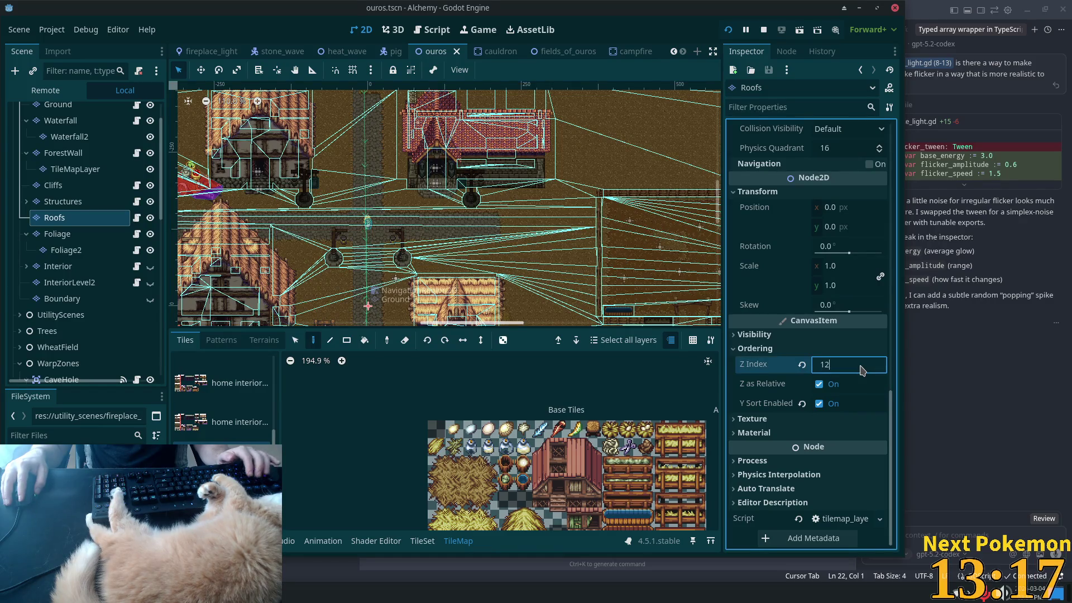
key(Tab)
key(alt+Tab)
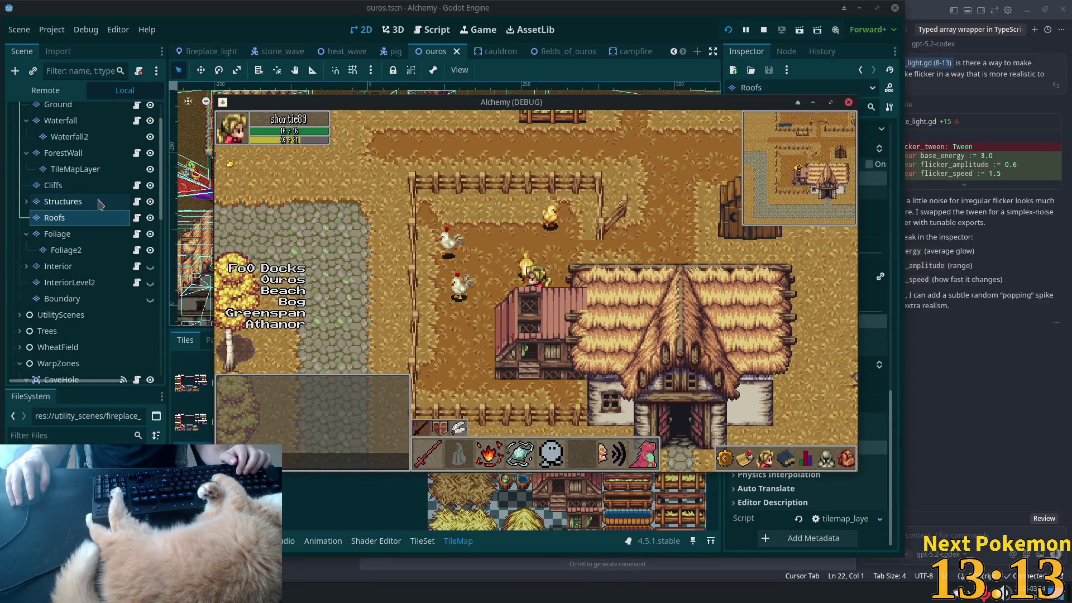
key(alt+Tab)
Step: Compare with Structures' Z Index, then change Roofs to 14 and rerun the game
click(98, 210)
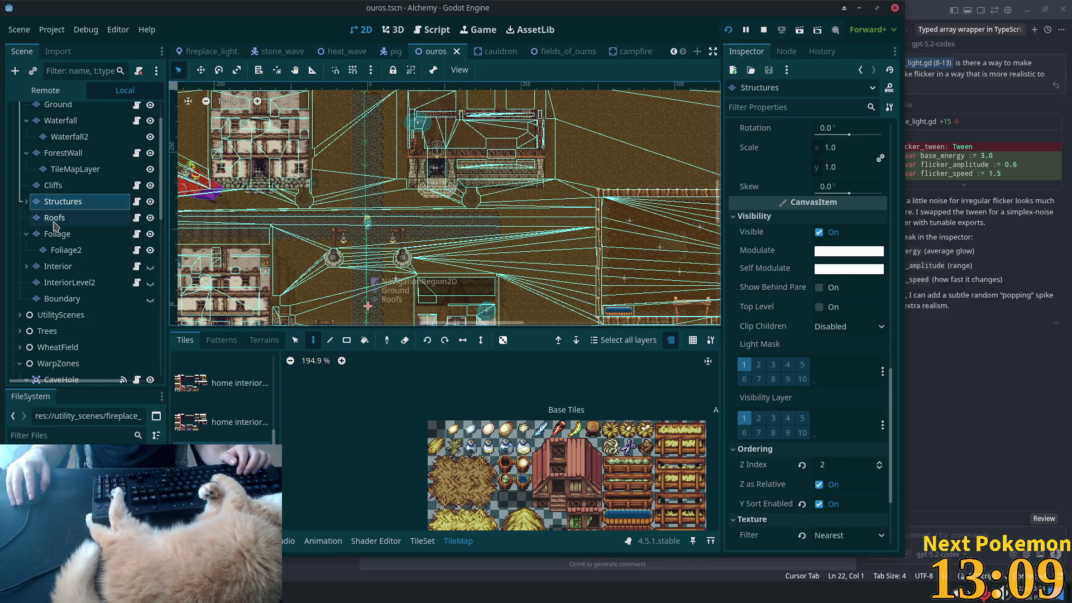
click(54, 218)
click(838, 364)
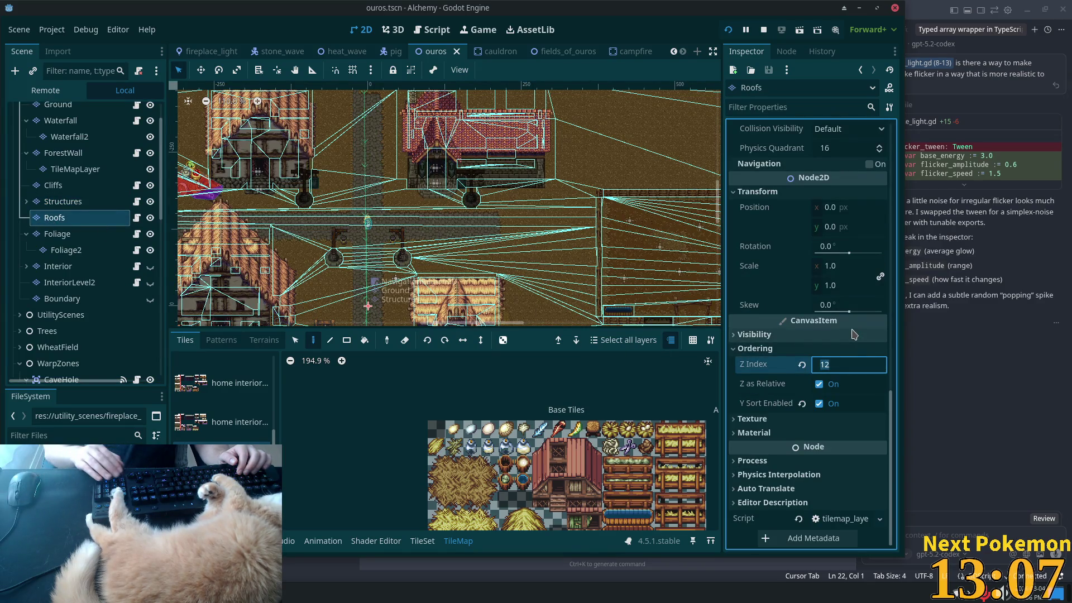
text(14)
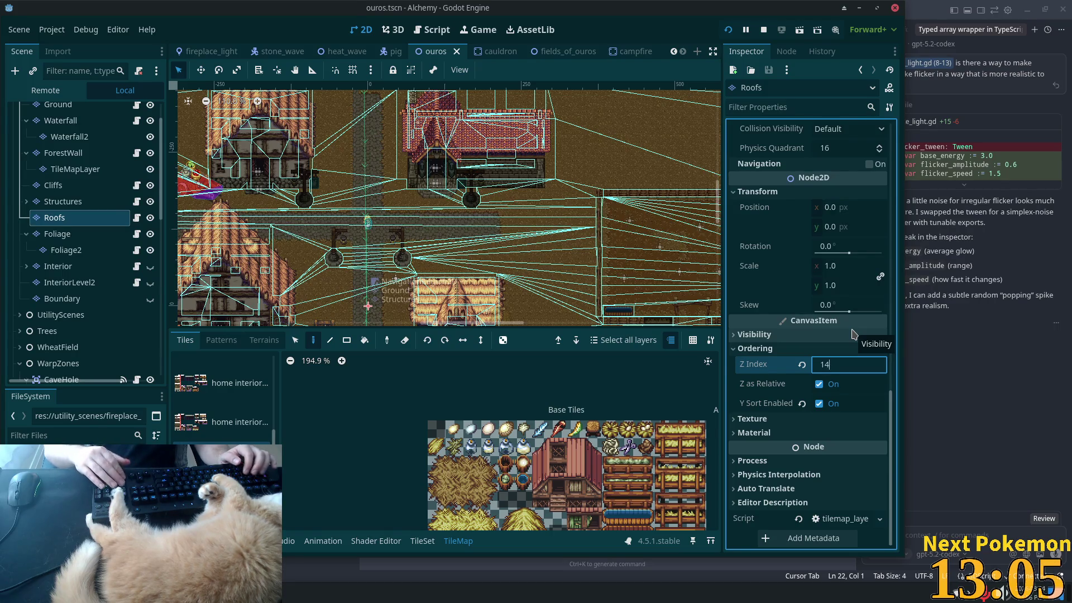
key(F5)
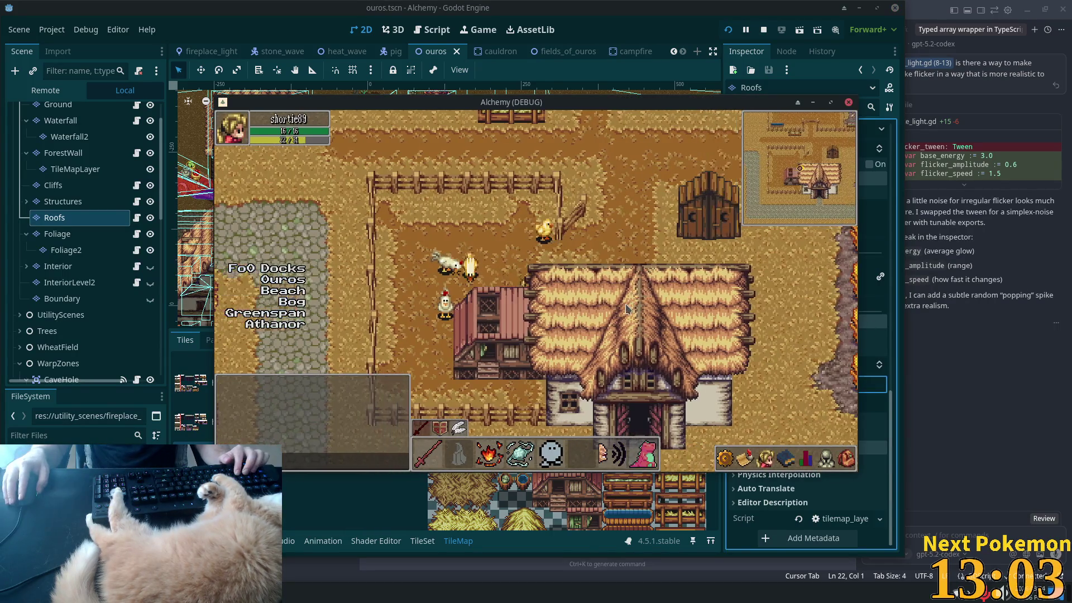
Step: Walk the player right past the house and target the chicken to see its health
key(Up)
key(Right)
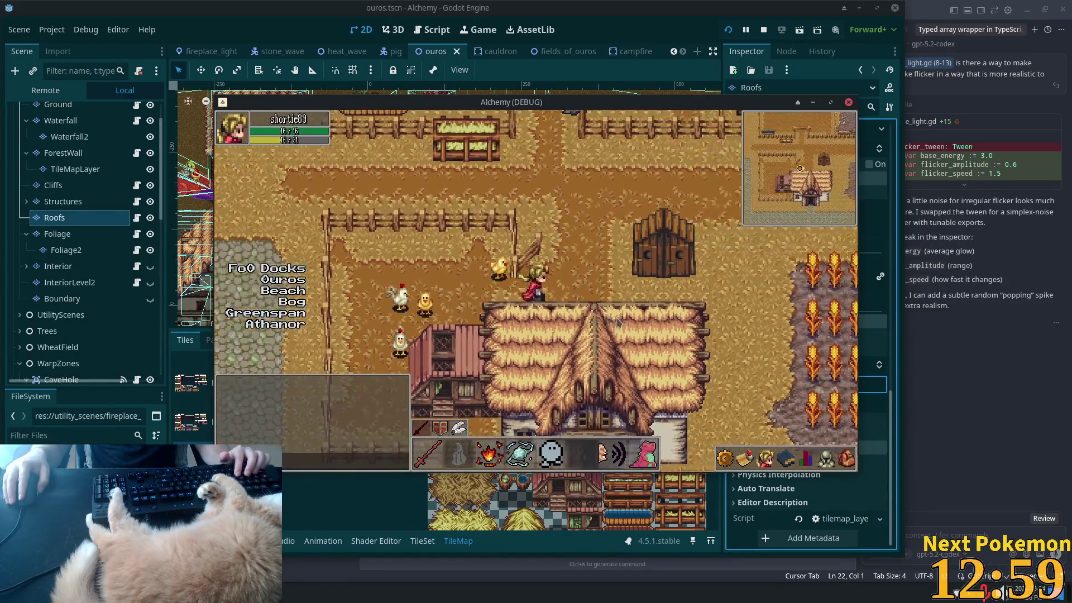
key(Right)
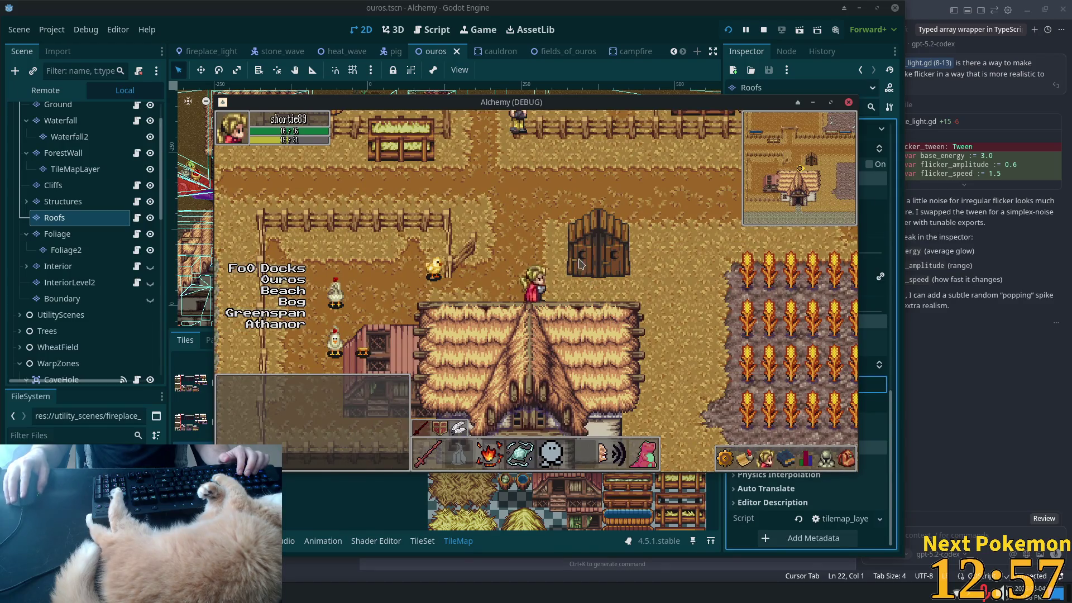
key(Left)
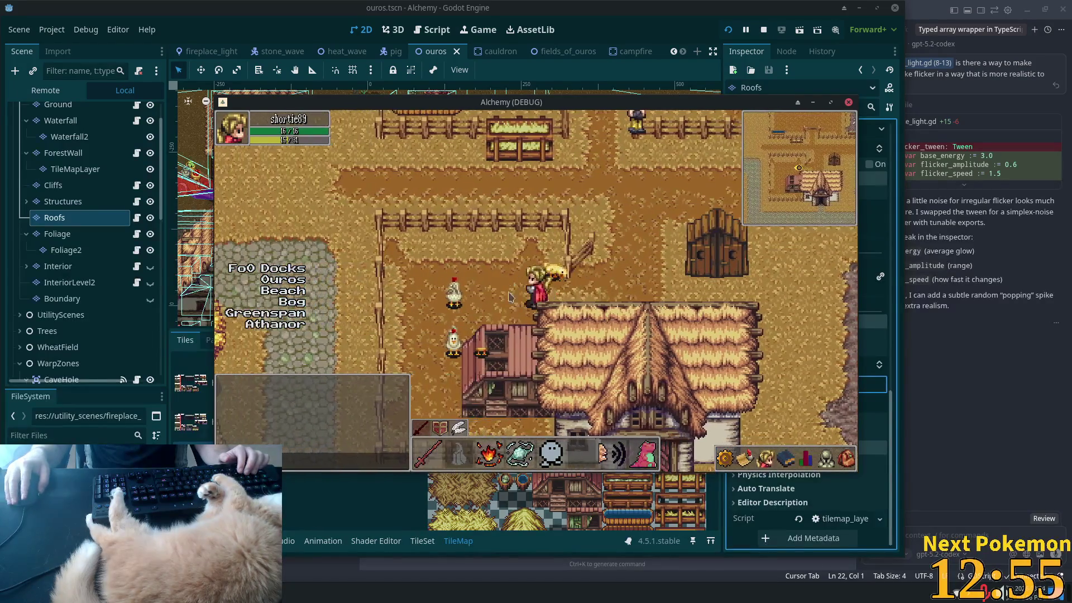
click(453, 302)
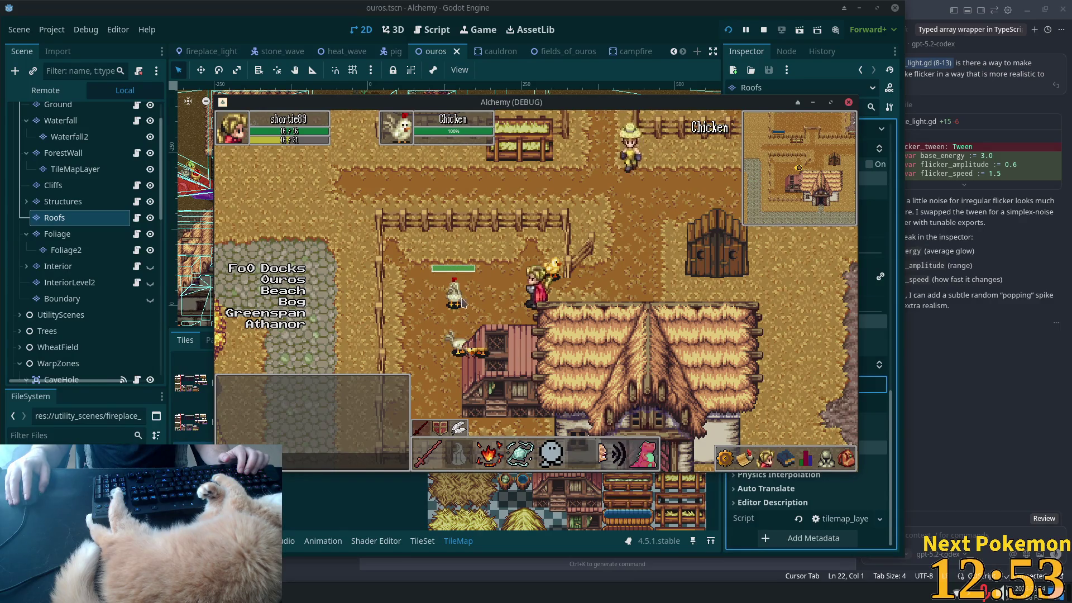
key(Right)
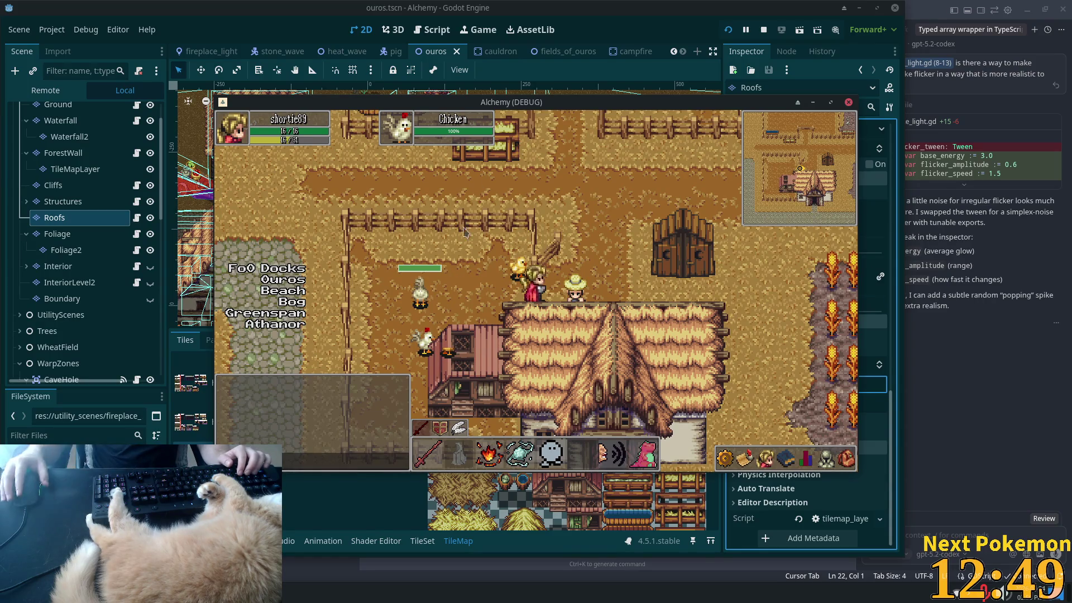
Step: Walk the player west past the well and lampposts onto the stone bridge
key(w)
key(a)
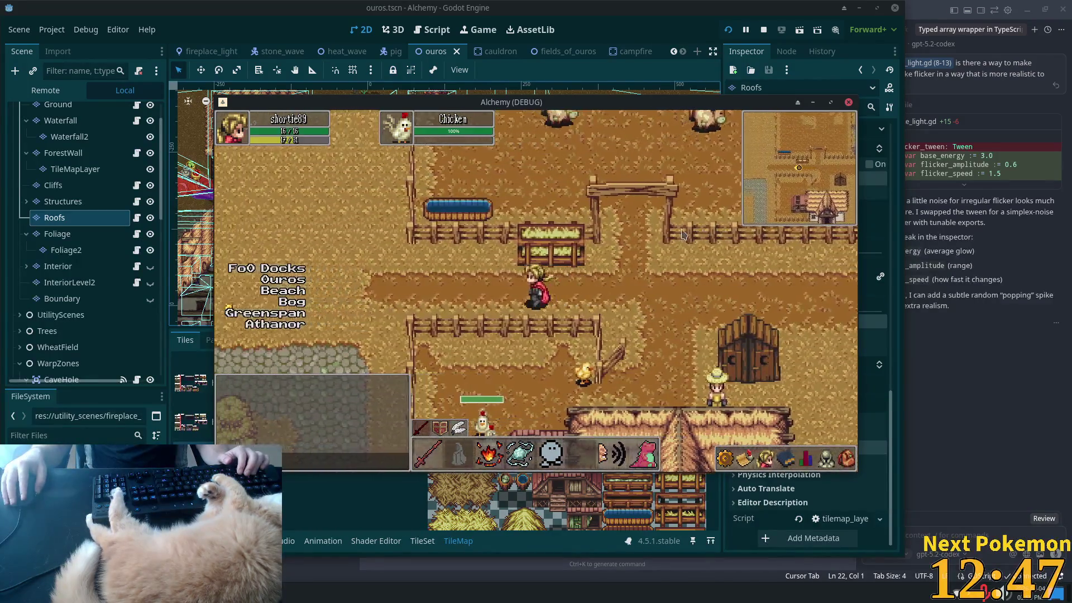
key(s)
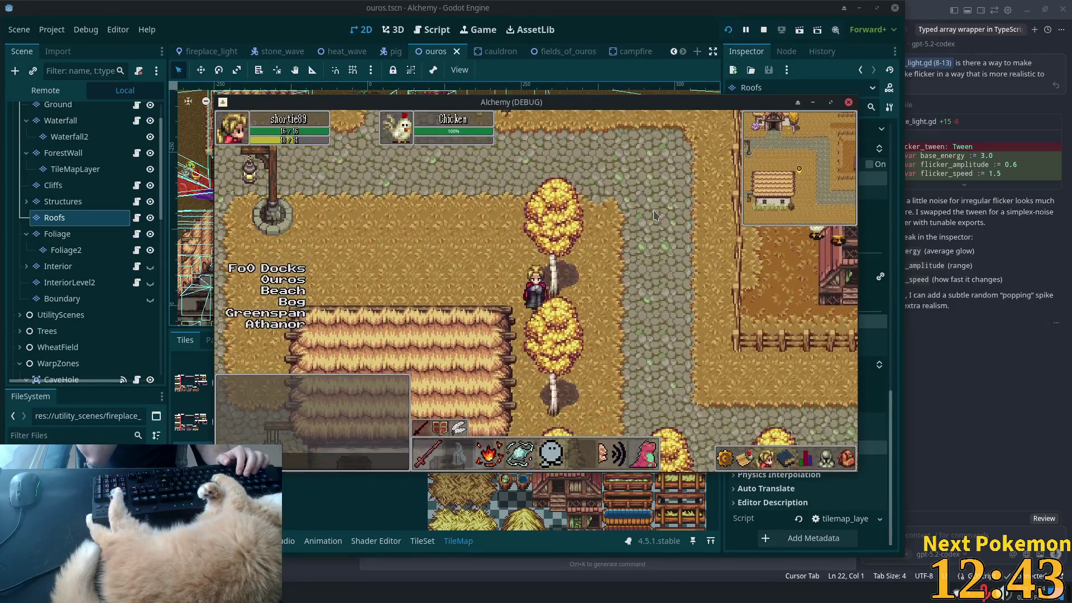
key(w)
key(a)
key(a)
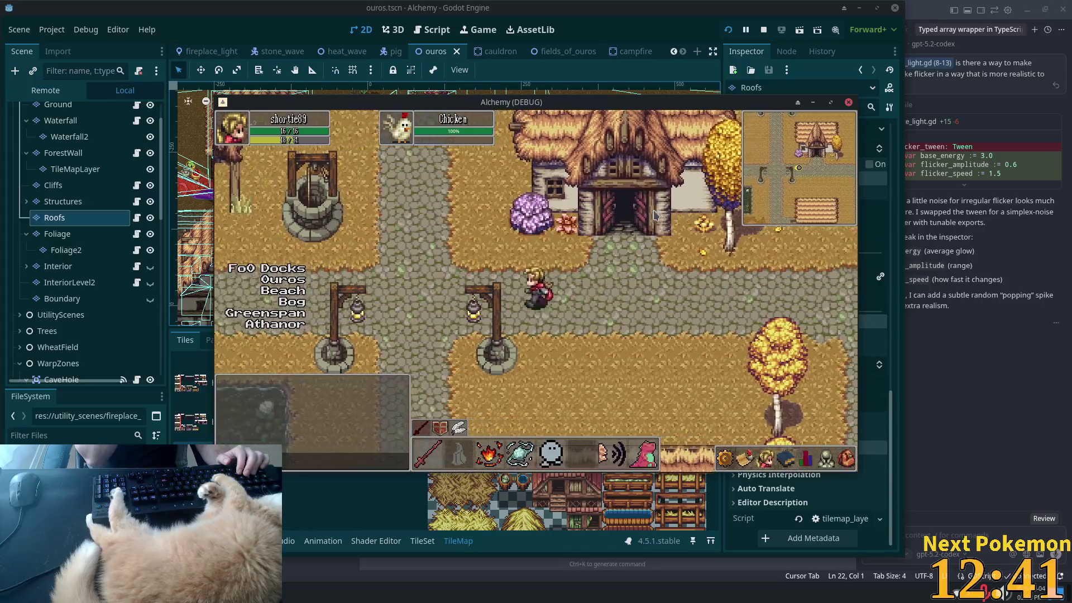
key(a)
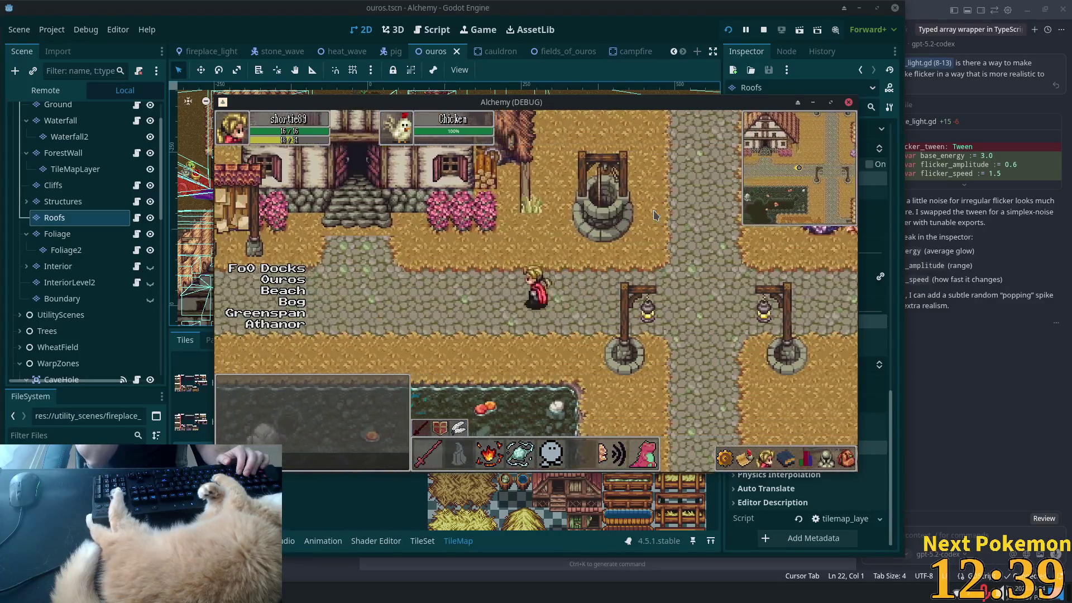
key(a)
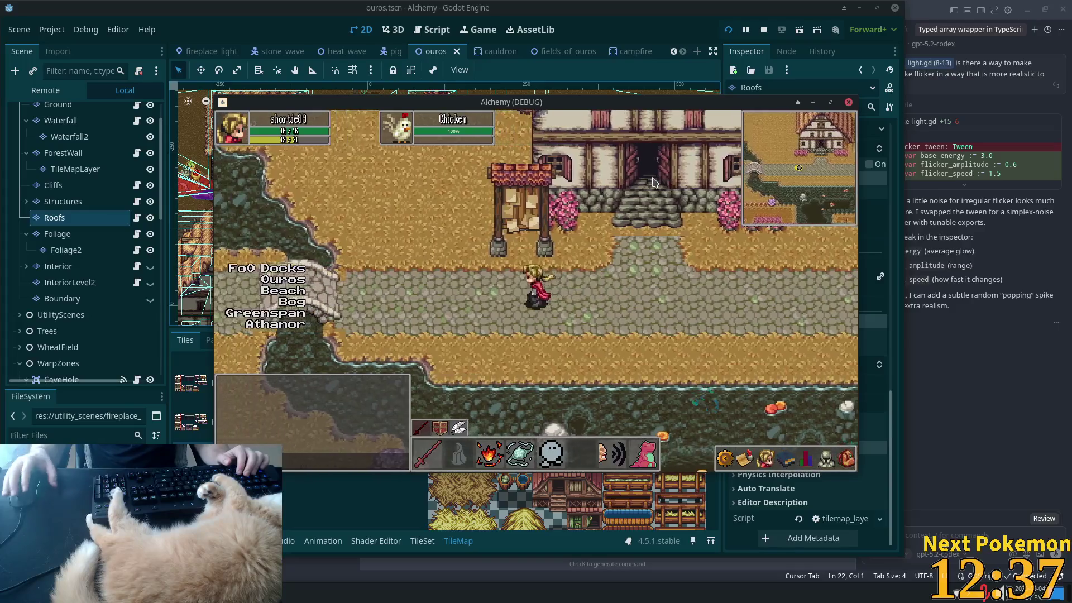
key(a)
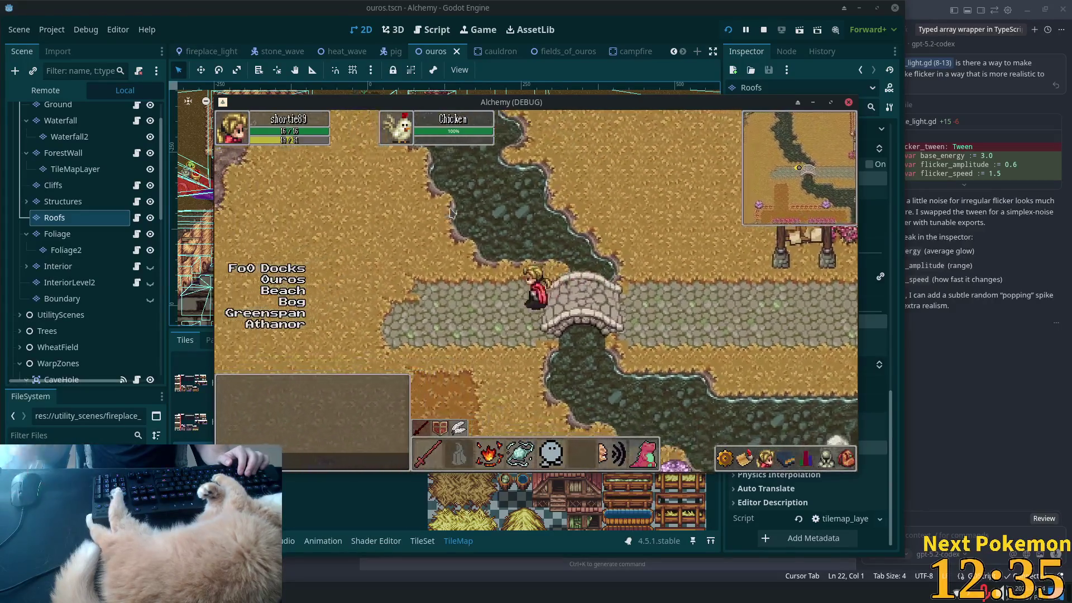
Step: Walk the player along the stream and across the field toward the waterfall
key(w)
key(s)
key(d)
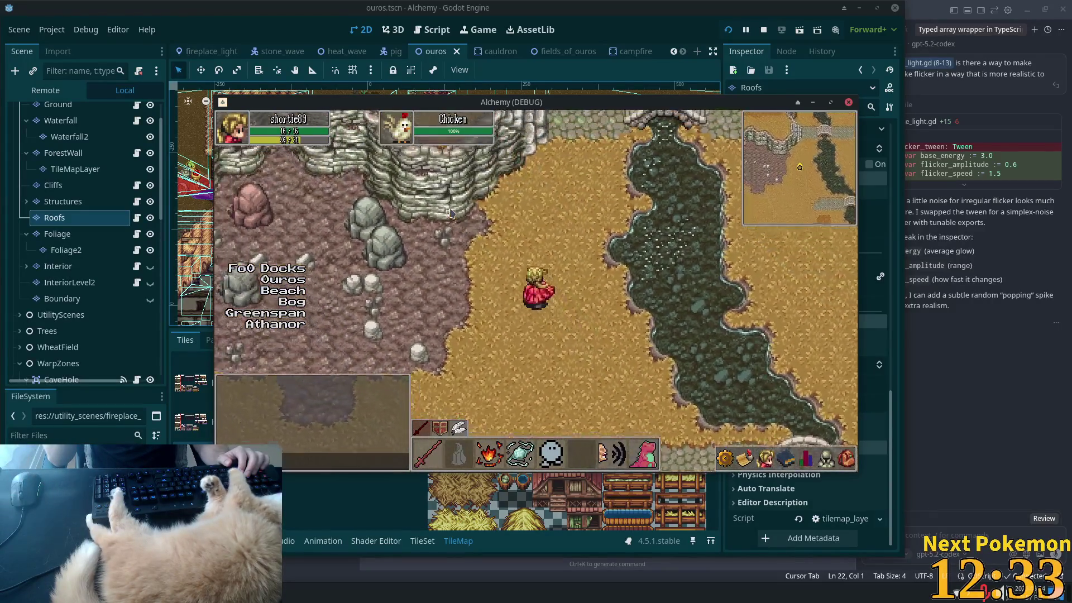
key(d)
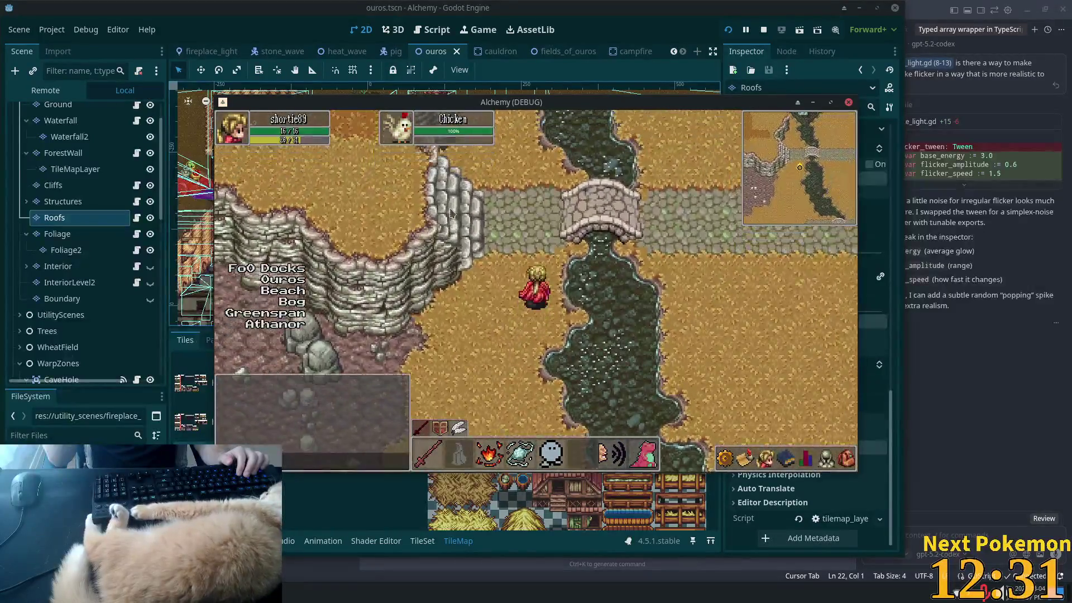
key(w)
key(w)
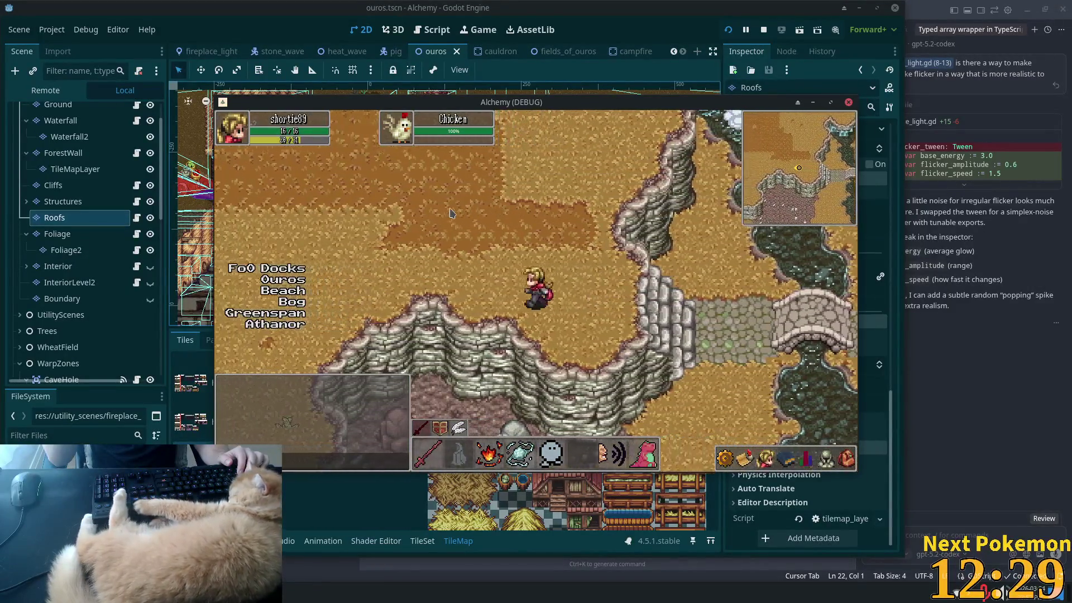
key(a)
key(w)
key(a)
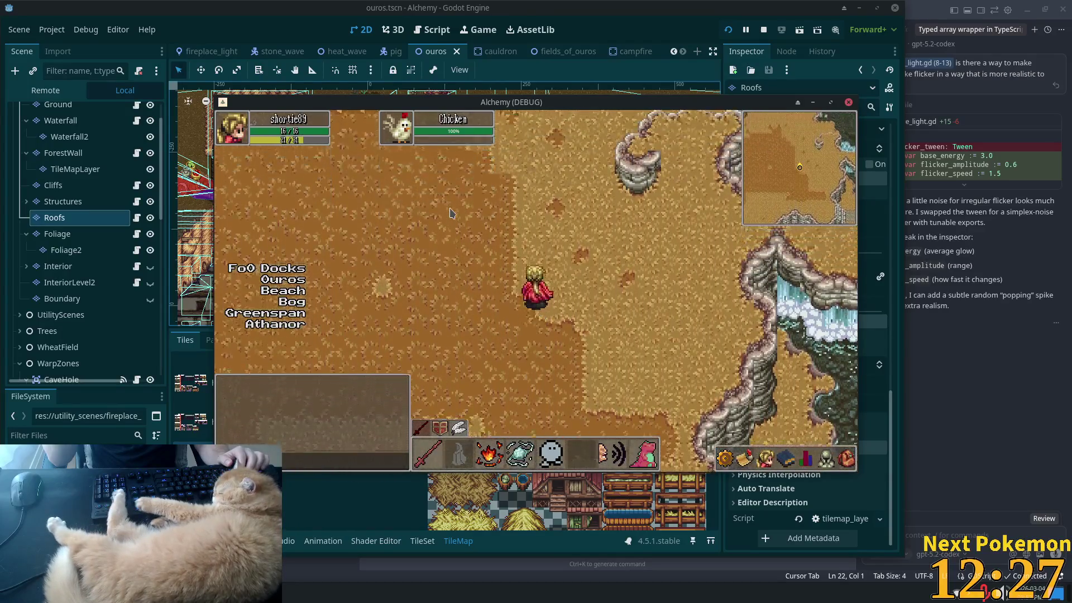
key(d)
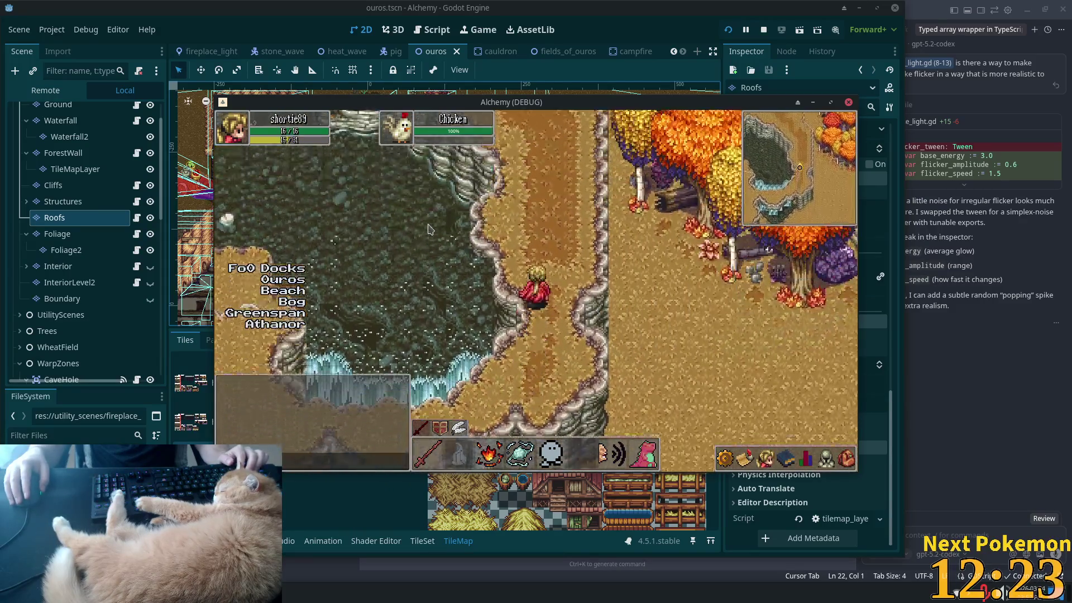
Step: Walk the character north-west along the cliff edge, then south between and below the cliffs
key(w)
key(a)
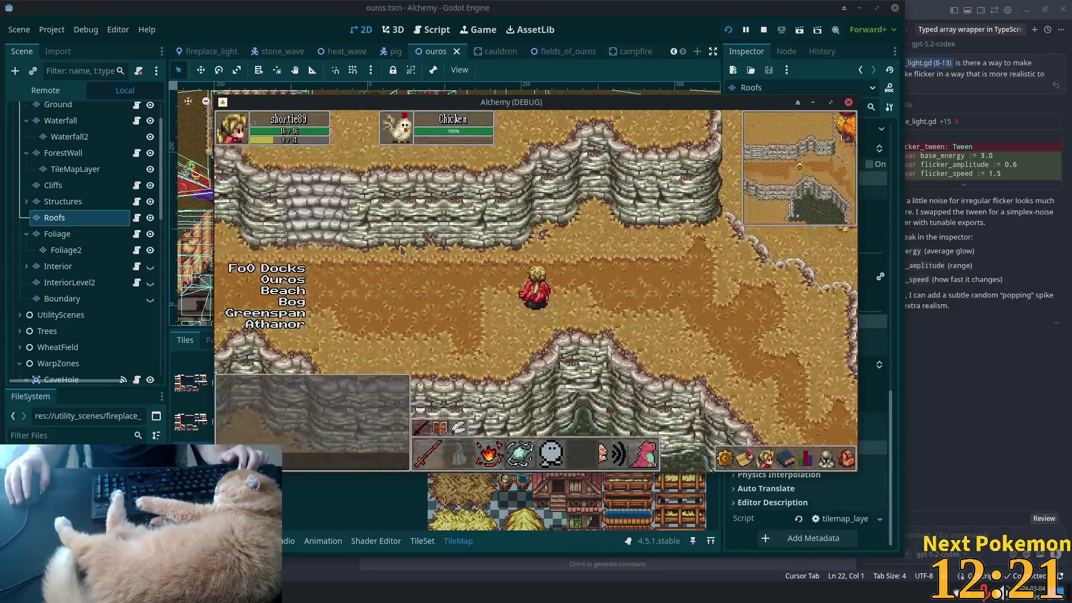
key(w)
key(a)
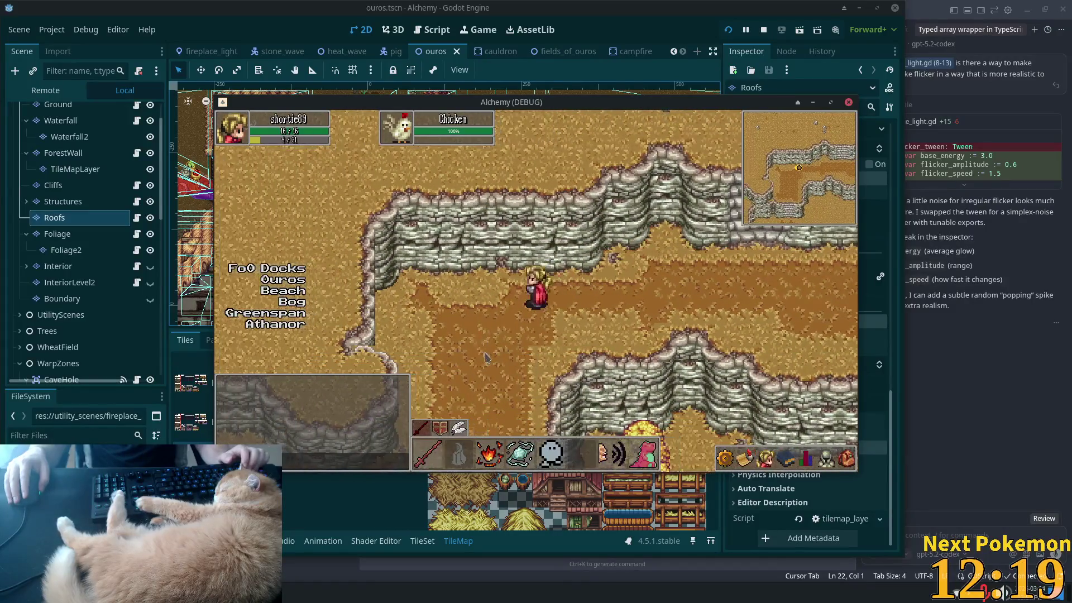
key(s)
key(a)
key(d)
key(s)
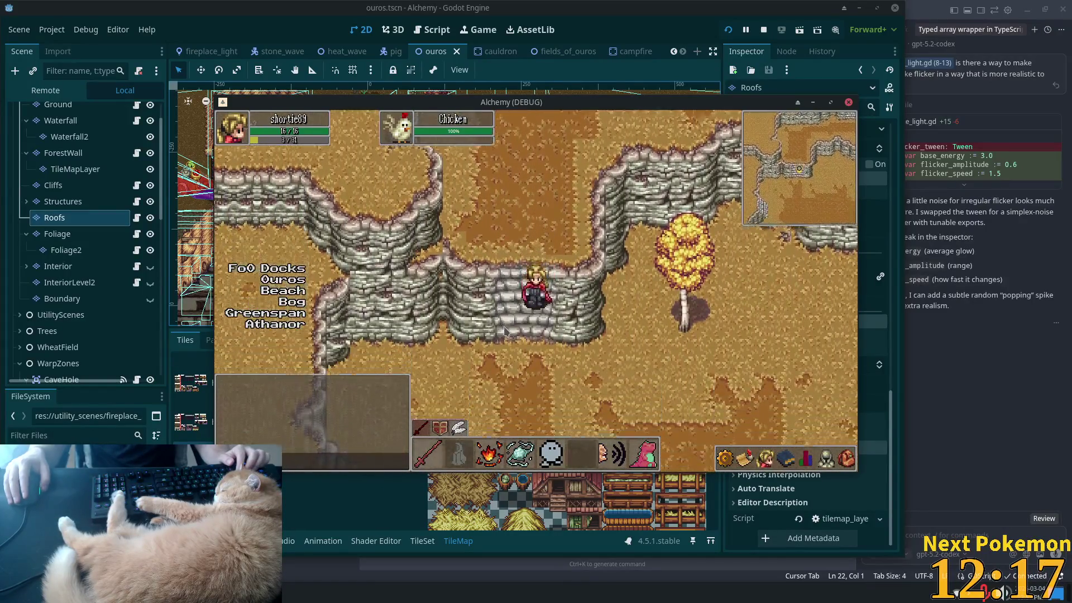
key(s)
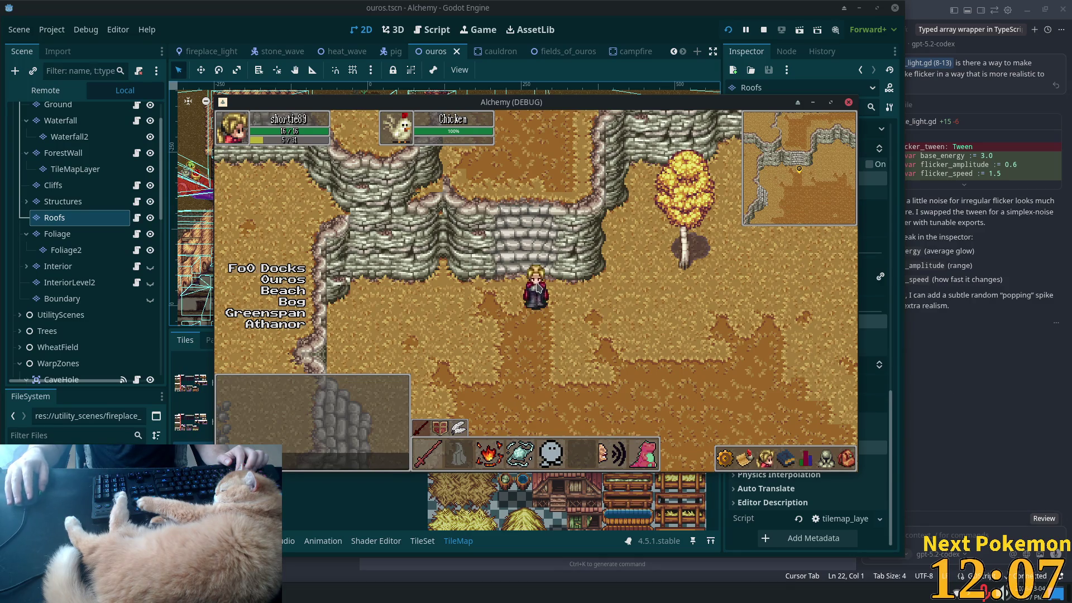
Step: Walk the character west across Ouros Highlands into Verdigris Meadows
key(Down)
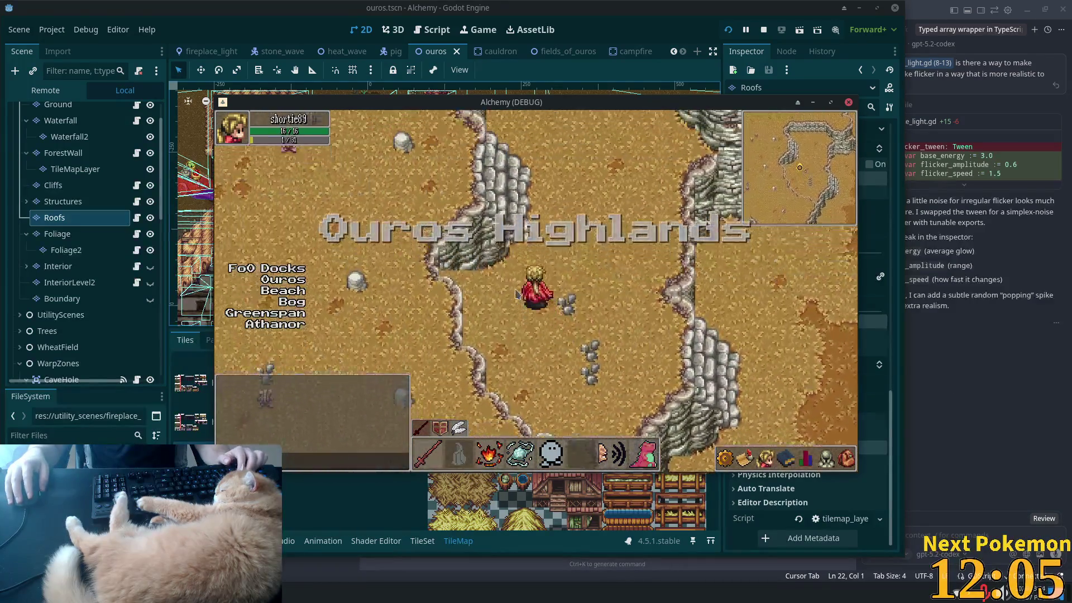
key(Left)
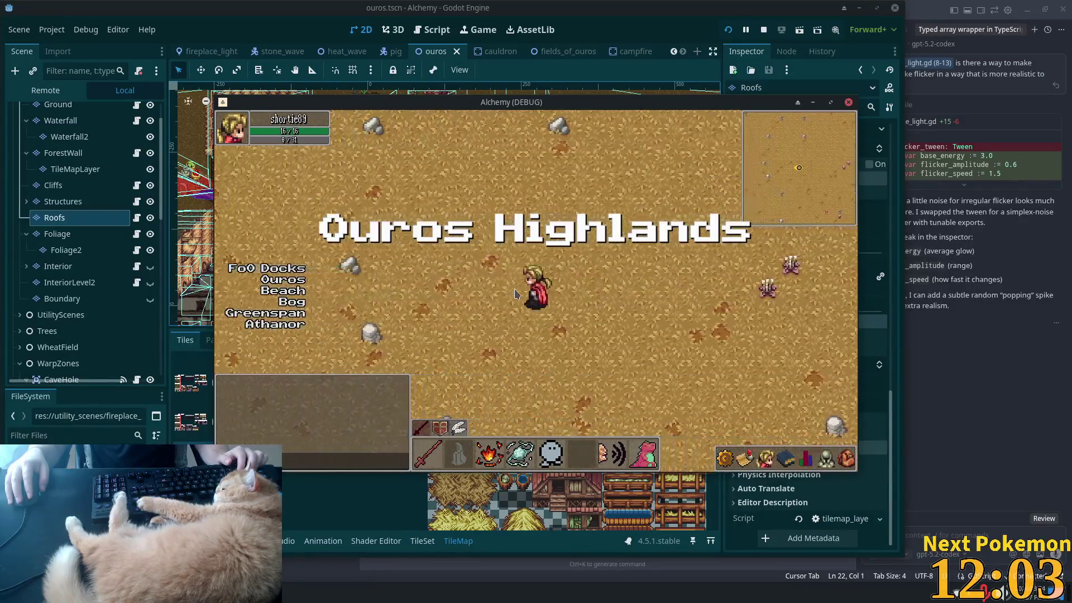
key(Left)
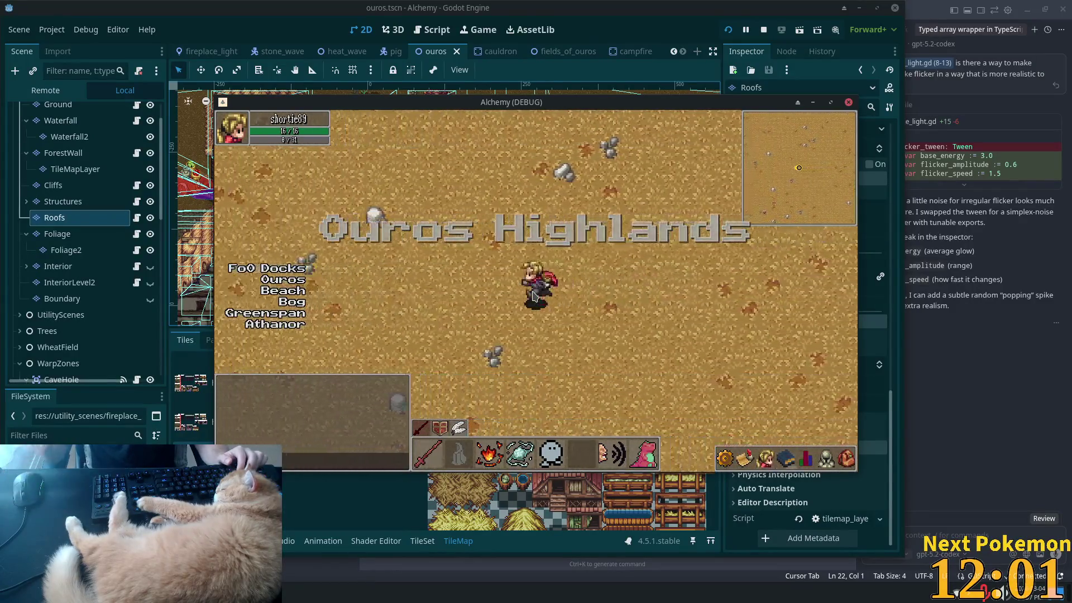
key(Left)
key(Up)
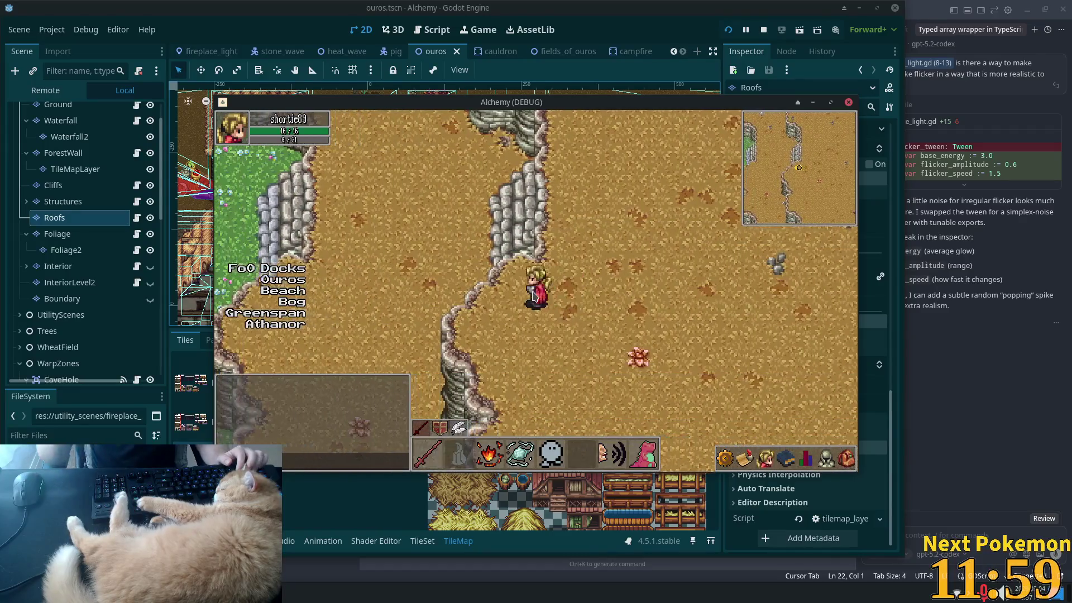
key(Up)
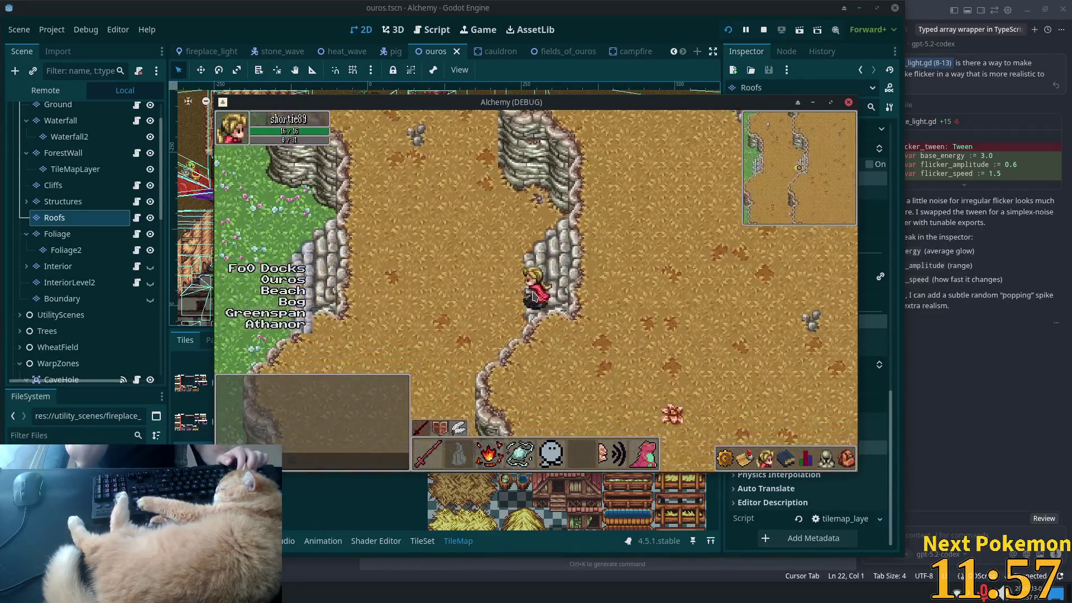
key(Left)
key(Up)
key(Left)
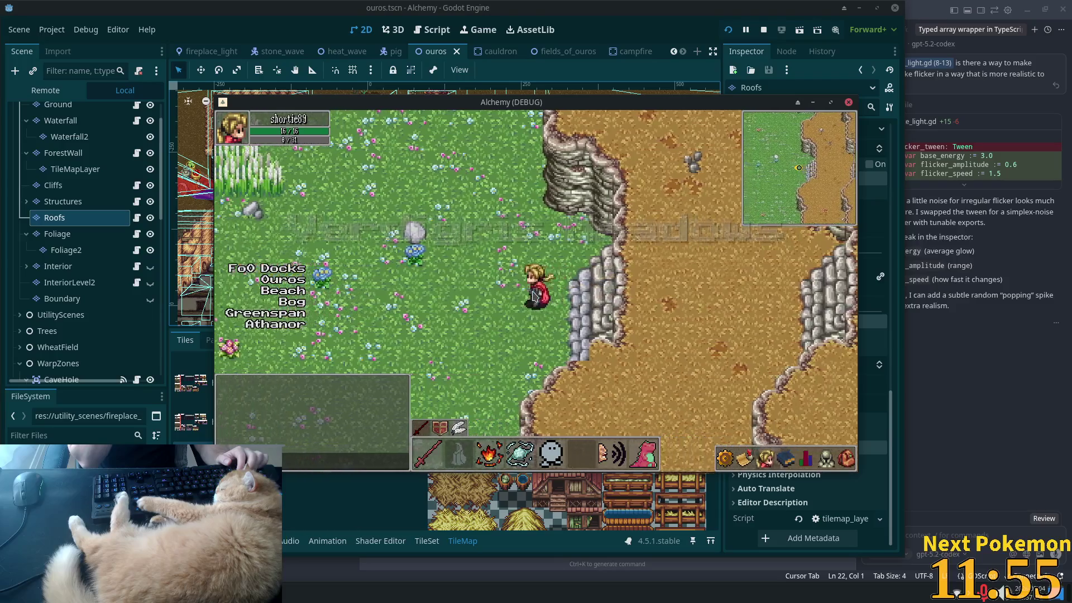
Step: Walk through the tall grass toward the pink tree and back, then switch to Discord
key(Left)
key(Up)
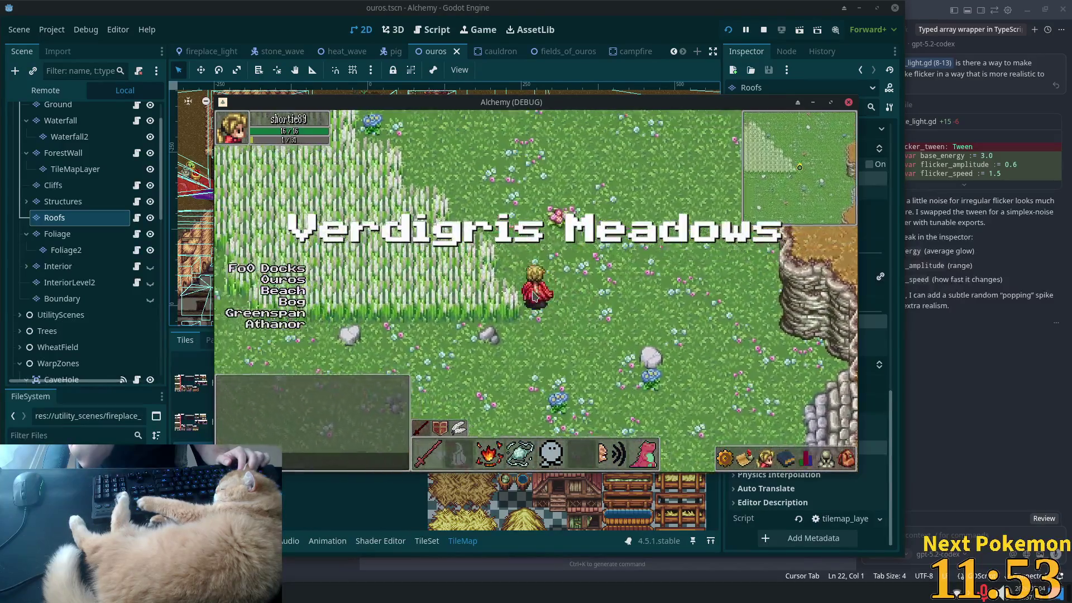
key(Up)
key(Left)
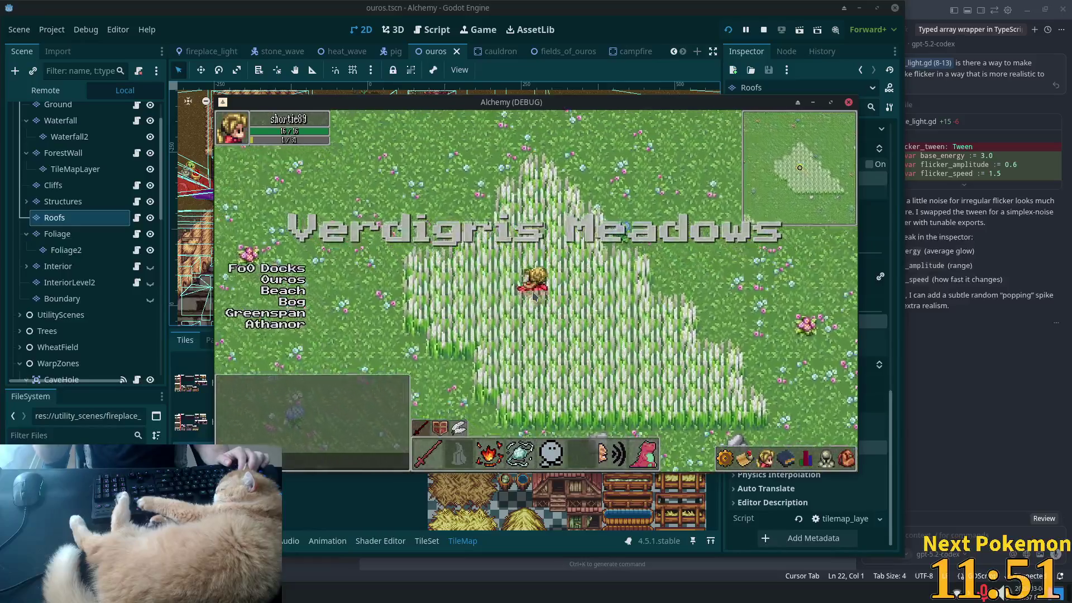
key(Up)
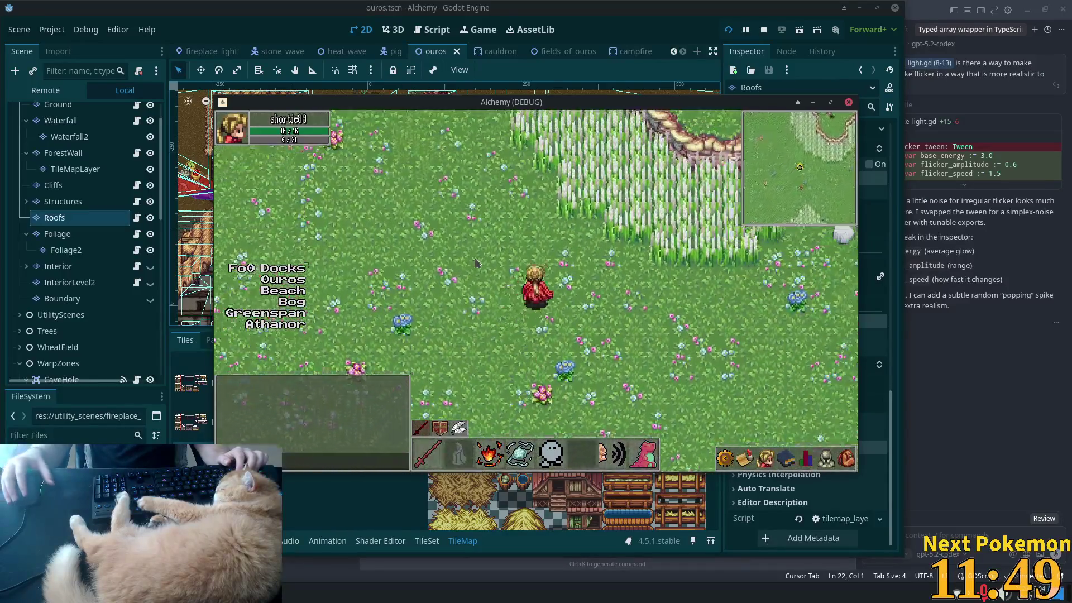
key(Left)
key(Up)
key(Right)
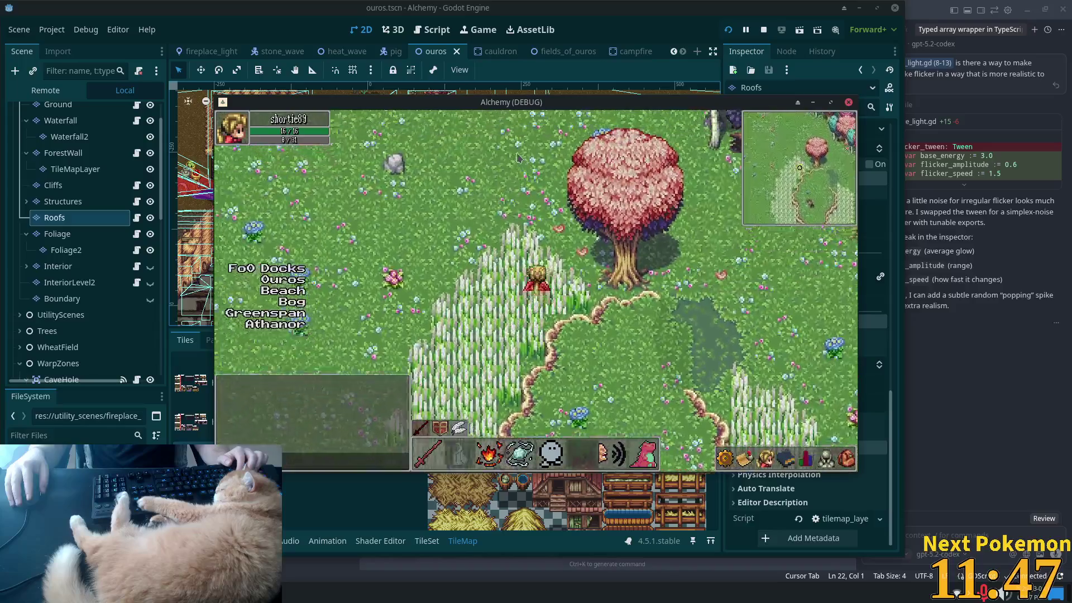
key(Left)
key(Down)
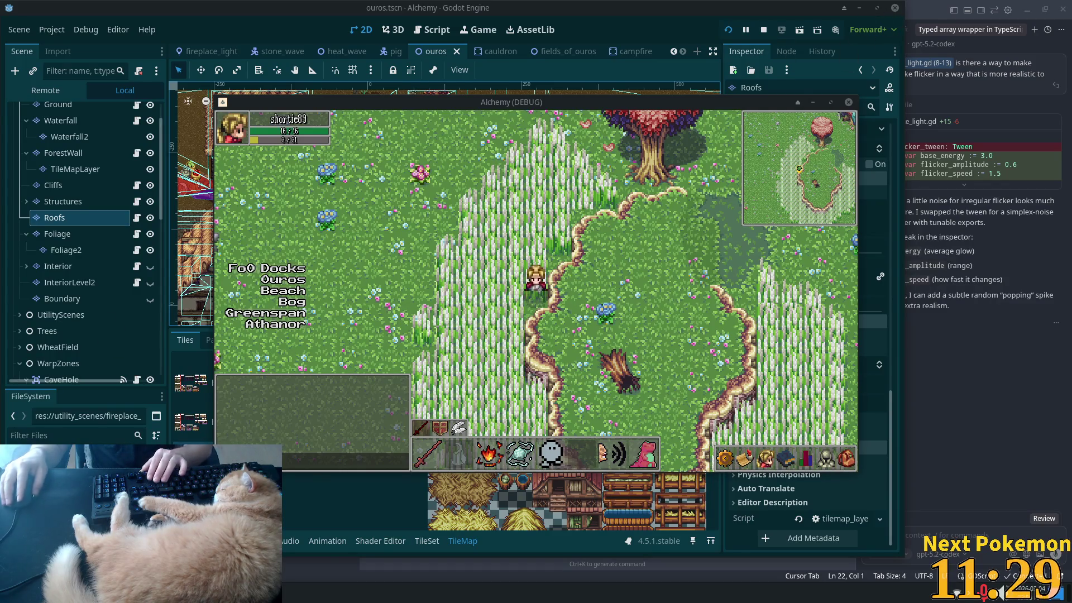
key(alt+Tab)
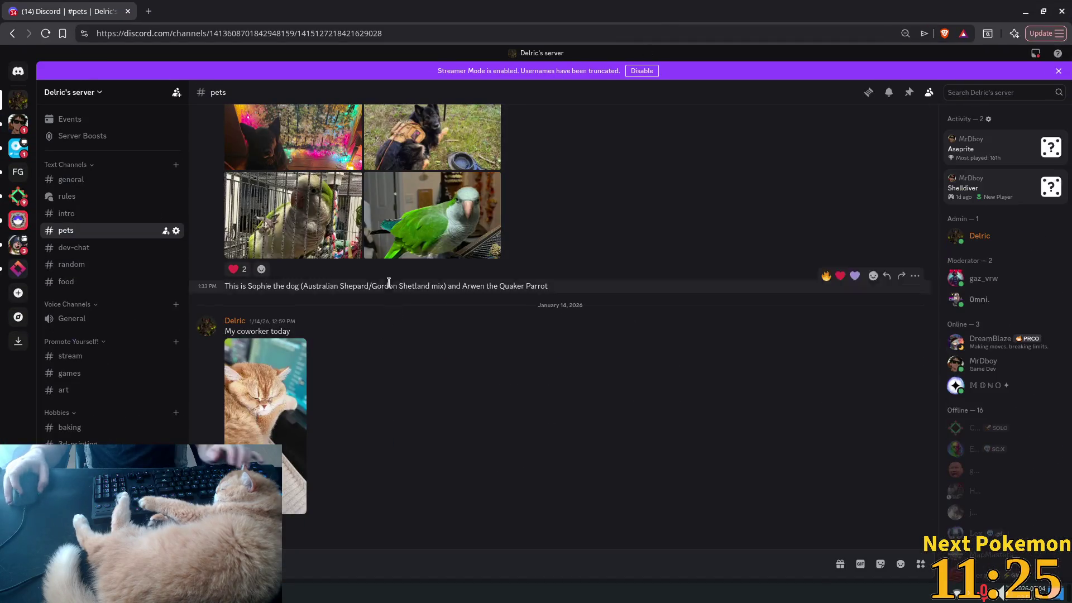
scroll(up, 3)
scroll(up, 3)
click(455, 304)
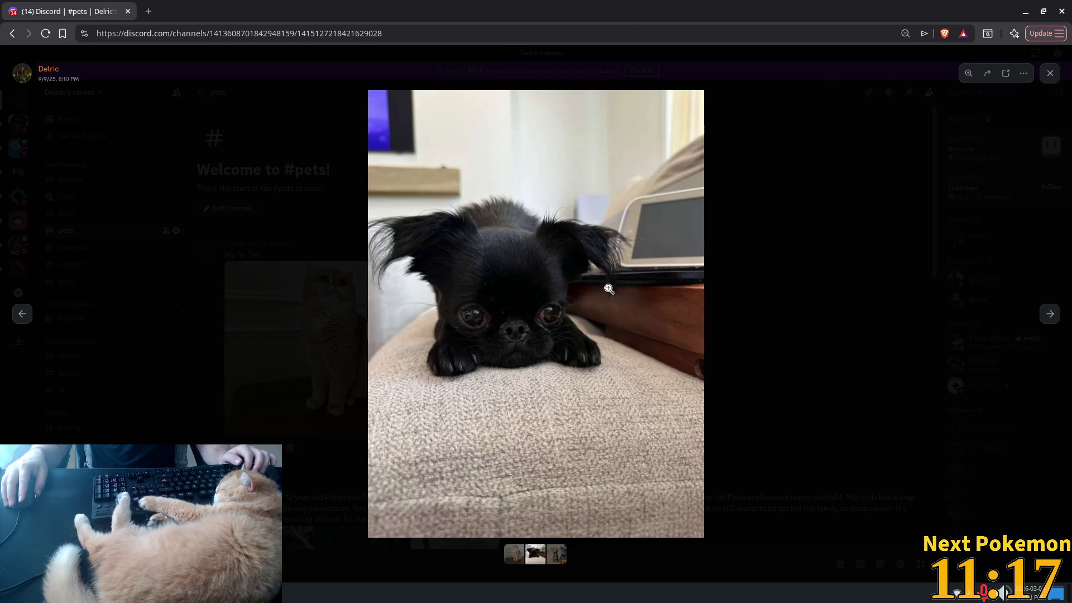
click(653, 310)
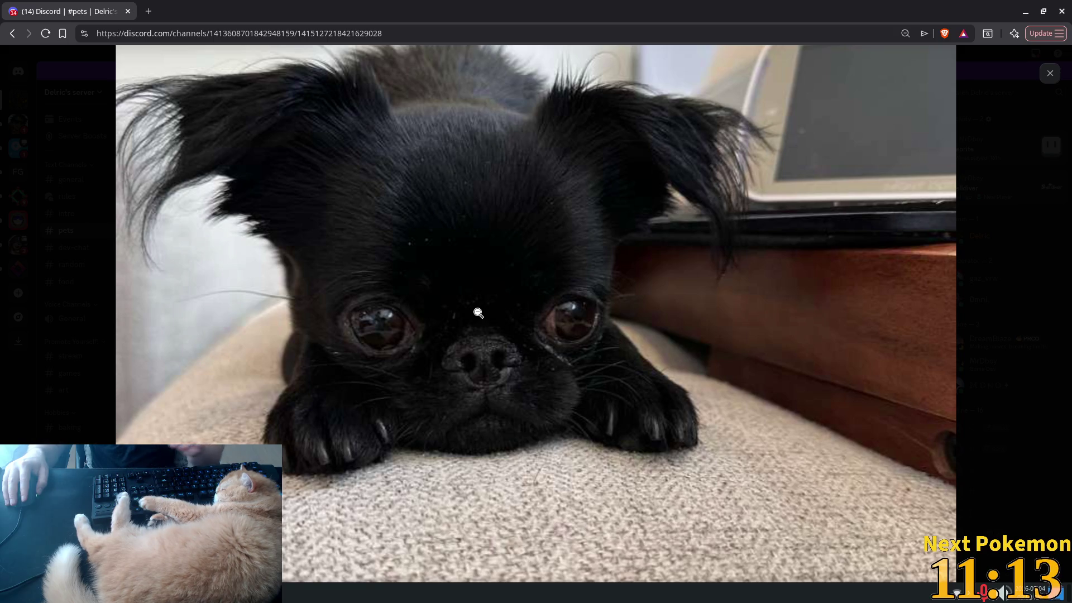
click(461, 297)
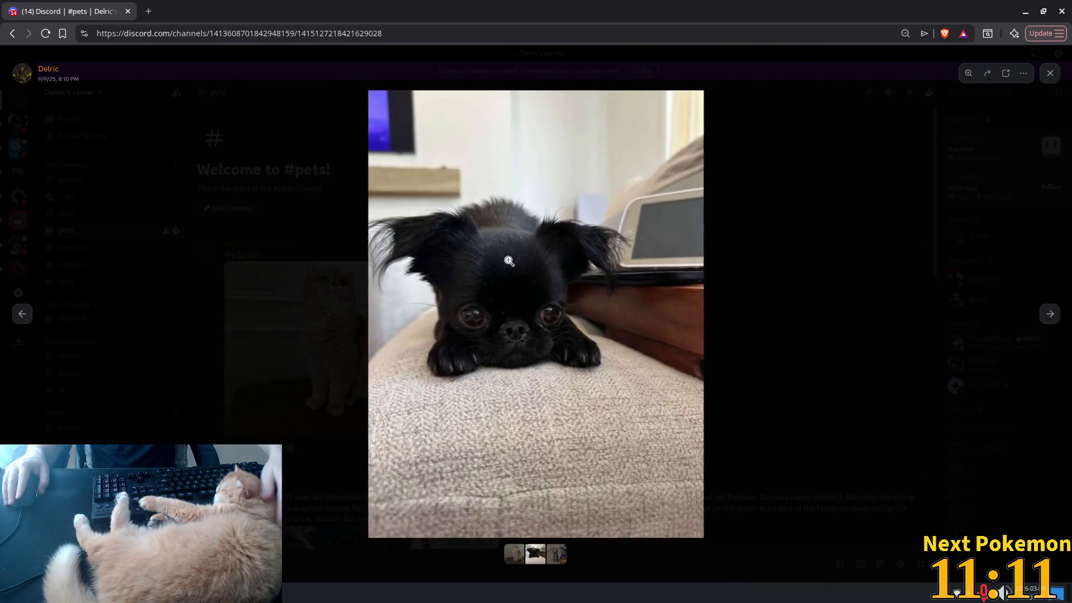
key(Right)
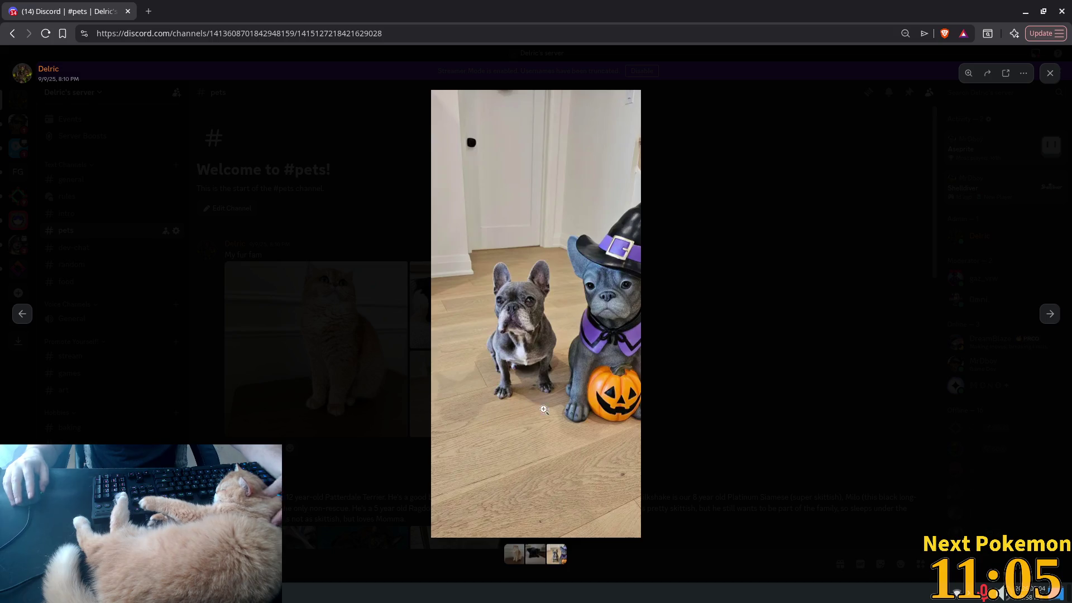
click(519, 407)
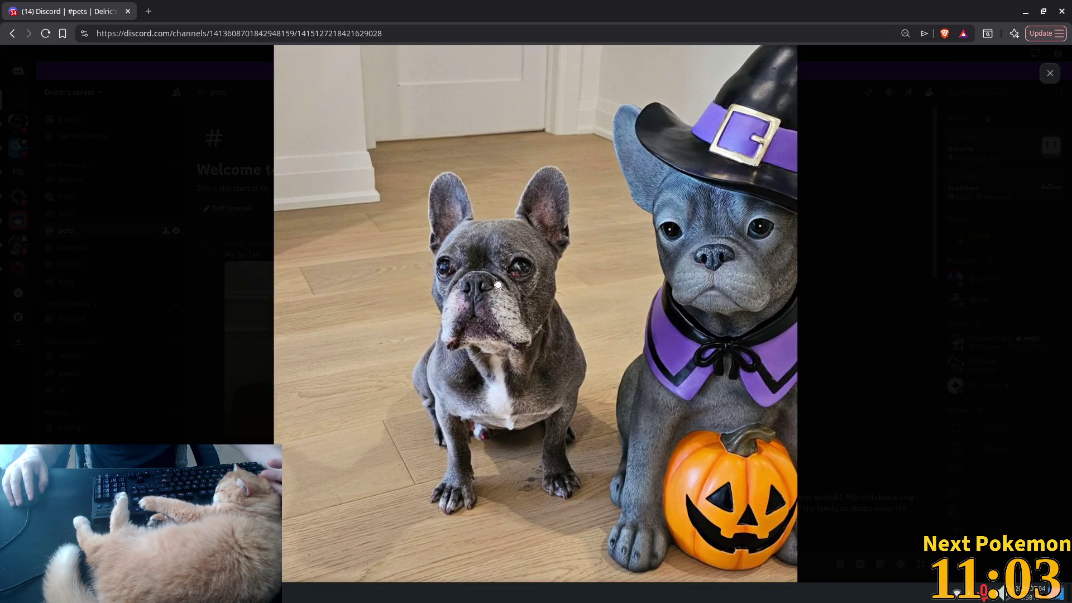
click(500, 252)
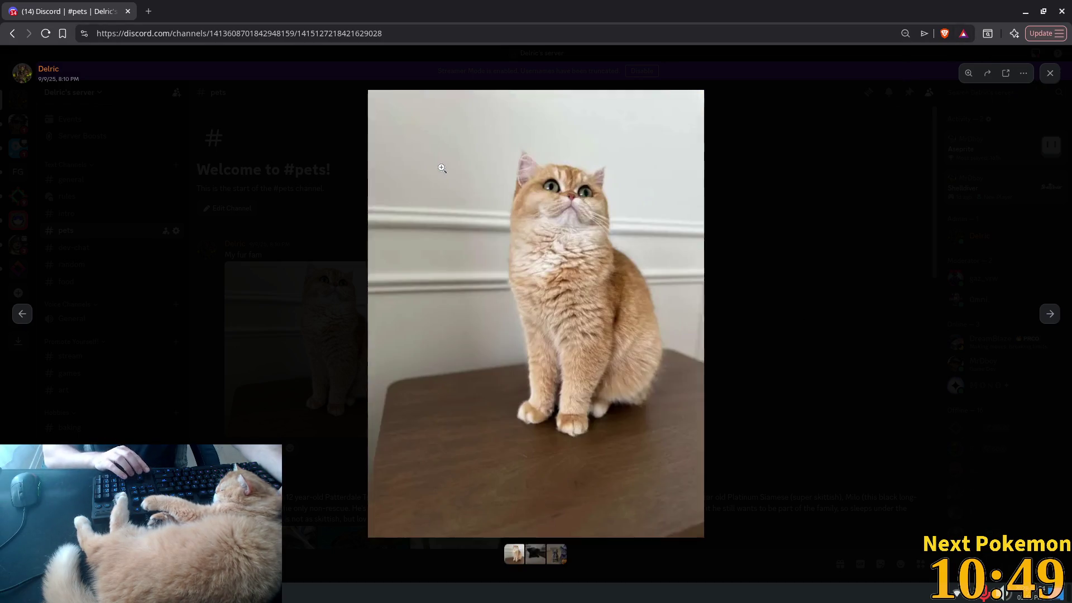
key(Right)
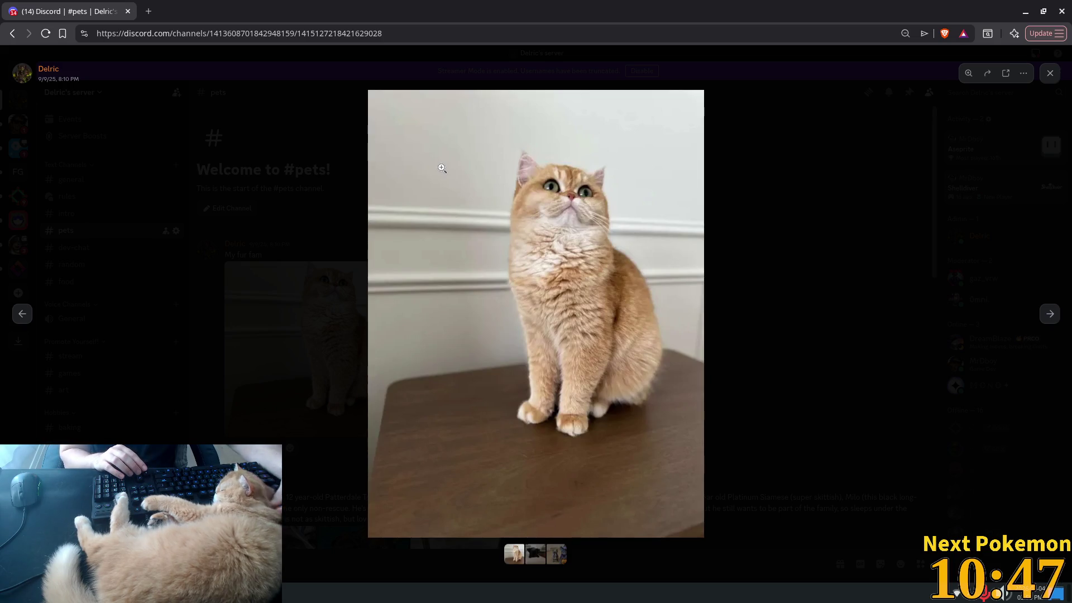
key(Right)
key(Left)
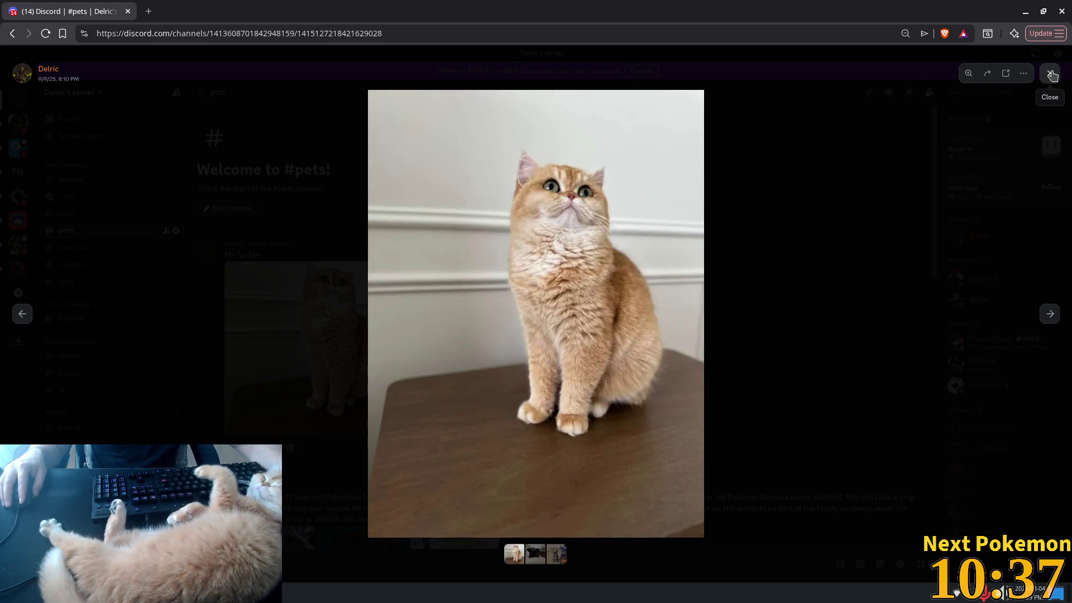
click(1051, 75)
scroll(down, 3)
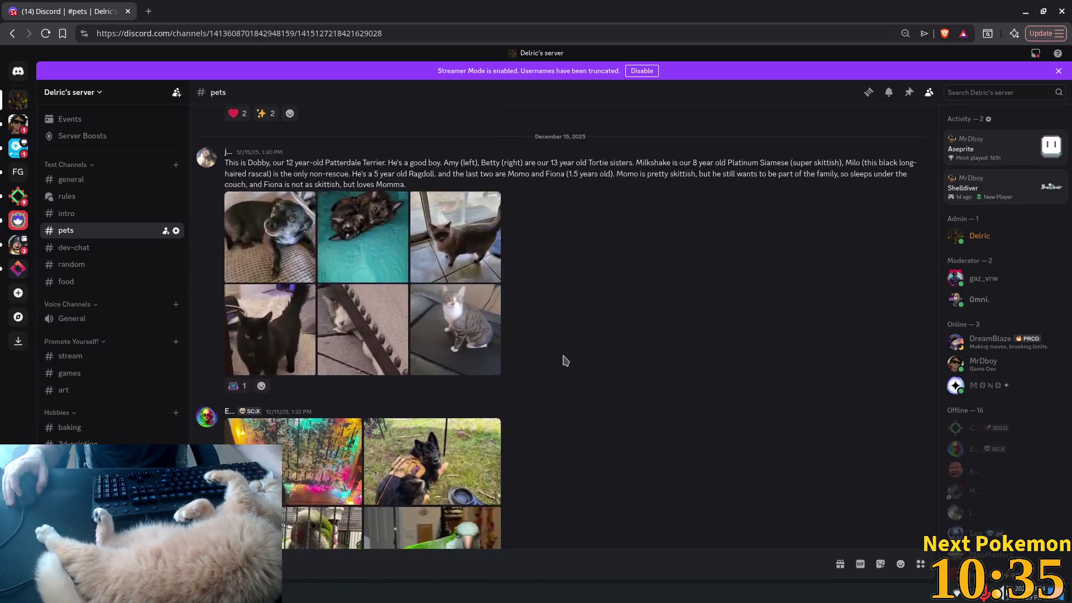
Step: View the sleeping cat photo zoomed in, then go to the Pixel Playhouse server
scroll(down, 3)
scroll(down, 3)
scroll(down, 3)
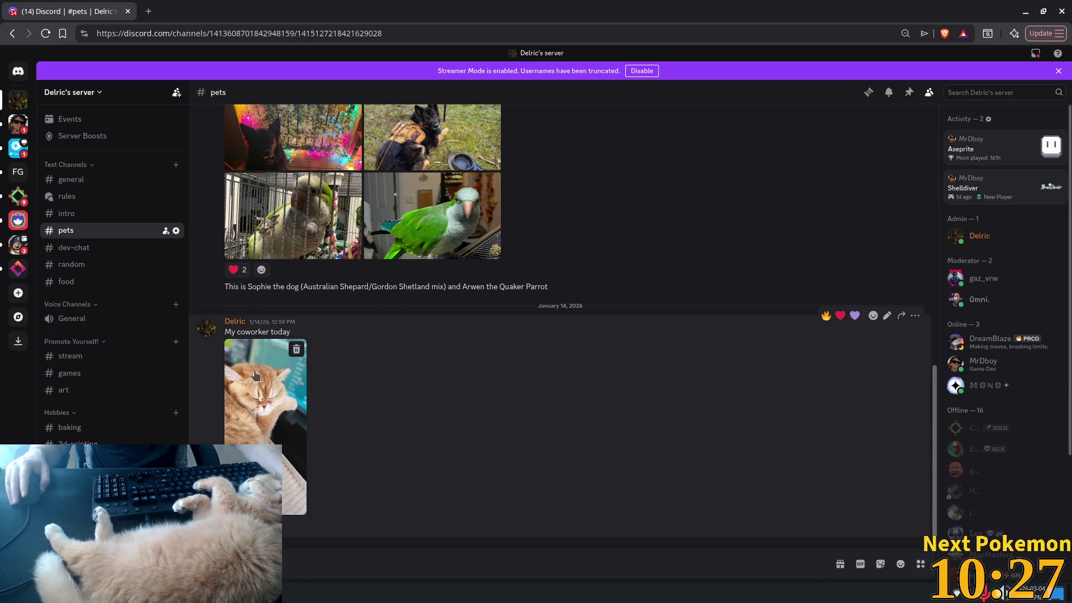
click(264, 367)
click(520, 228)
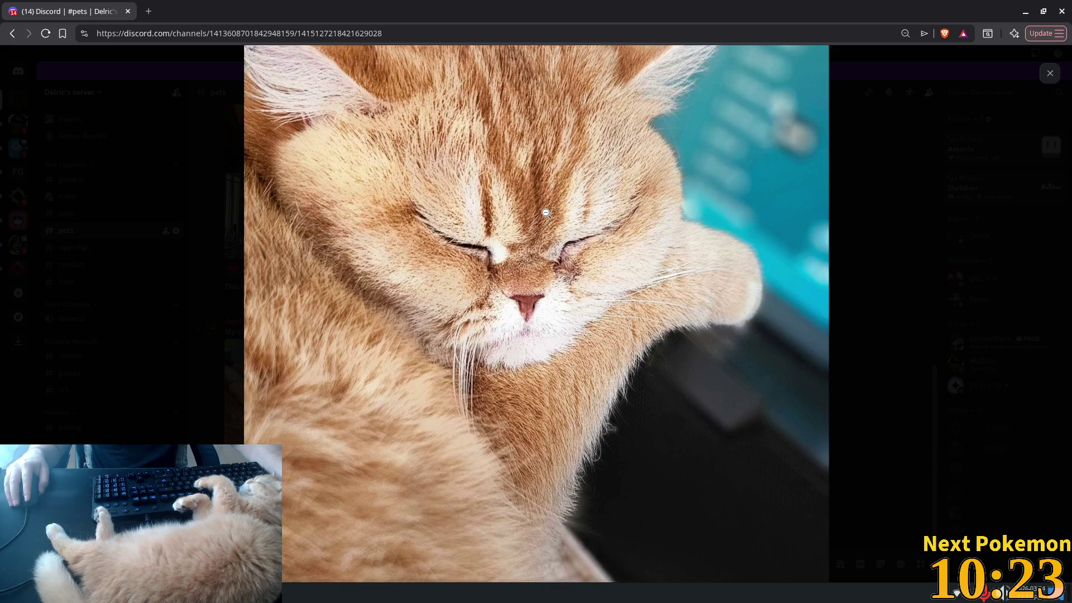
click(599, 246)
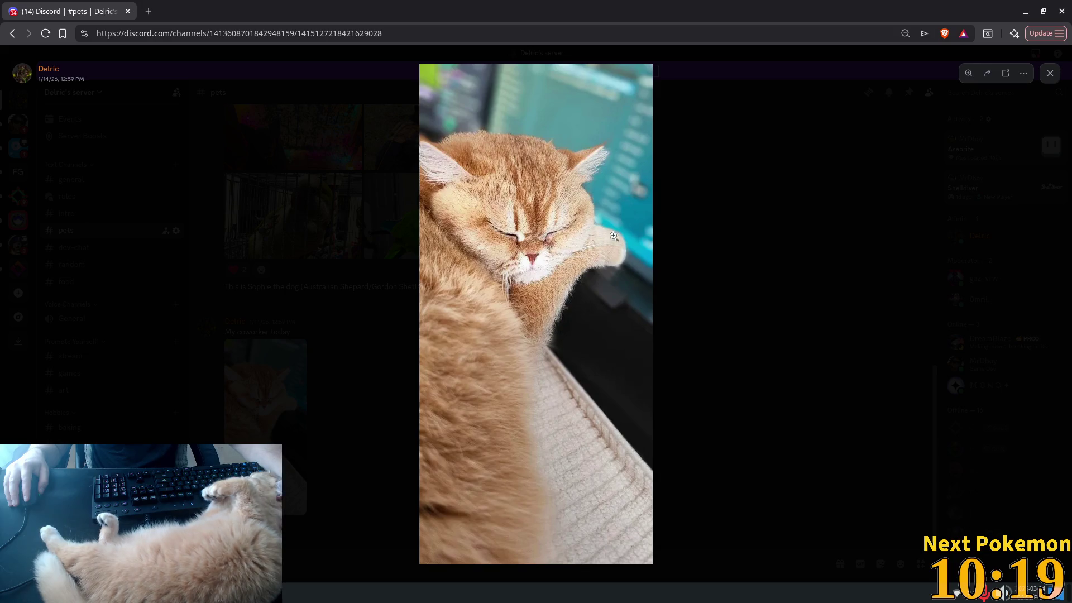
click(657, 287)
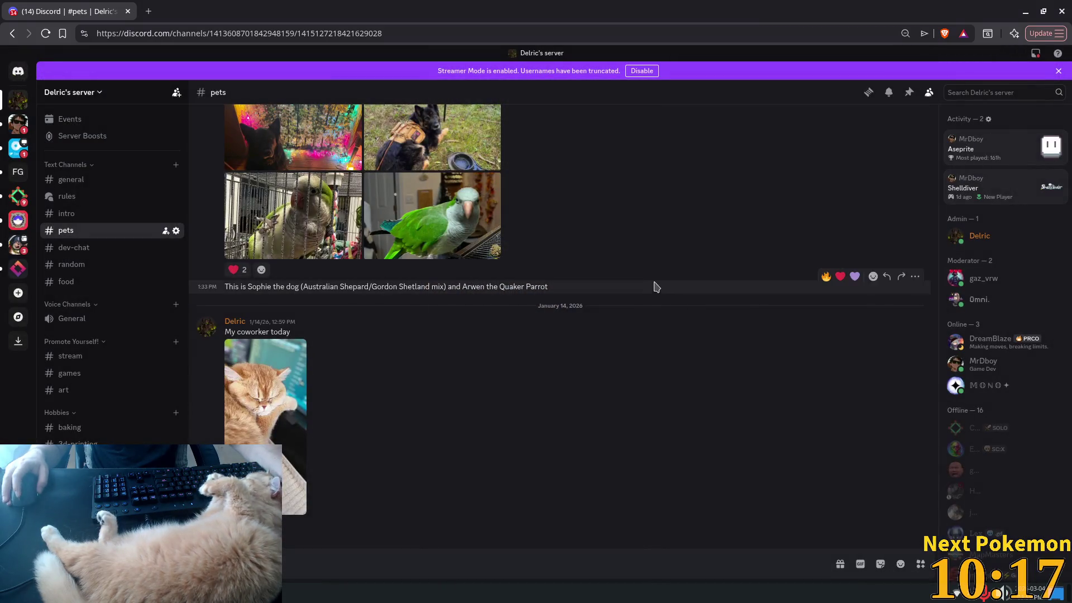
scroll(up, 3)
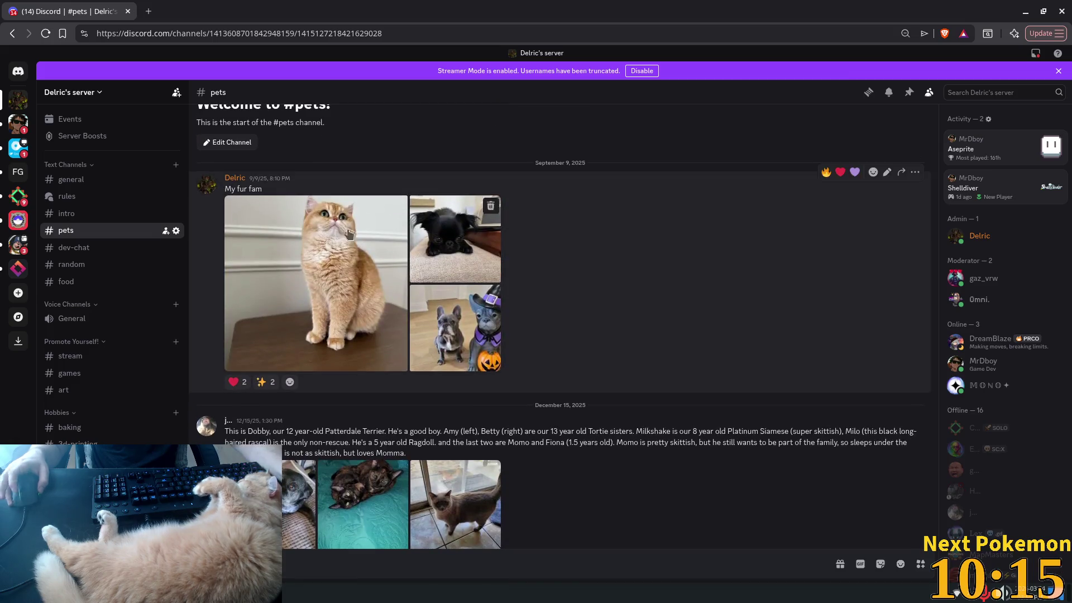
click(18, 124)
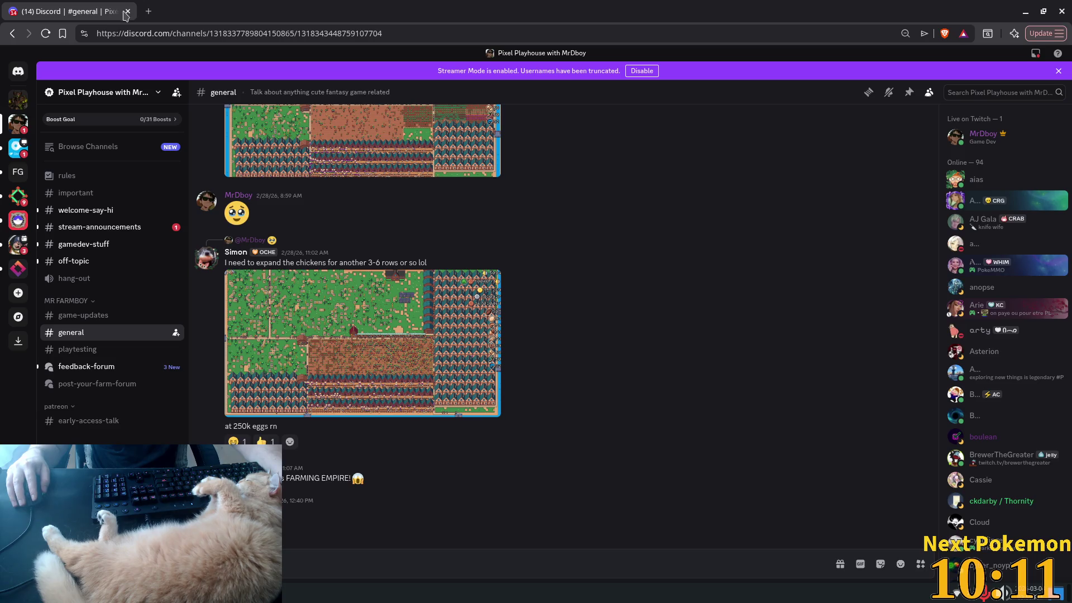
Step: Close the Discord browser tab to get back to the running Alchemy game
click(126, 12)
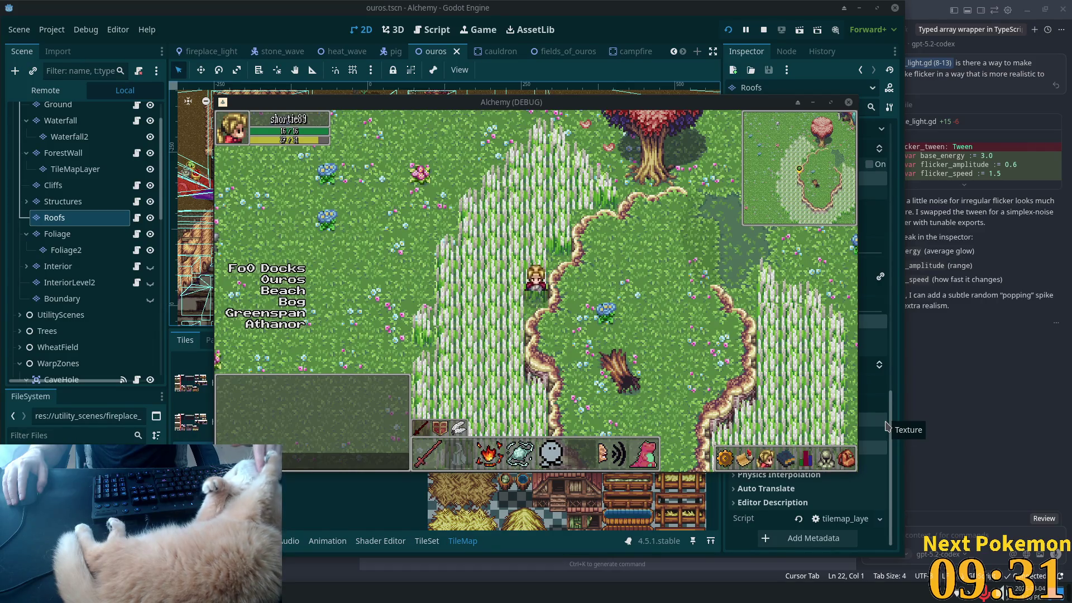
Step: Walk the character down-left across the meadow and around the trees
key(Down)
key(Left)
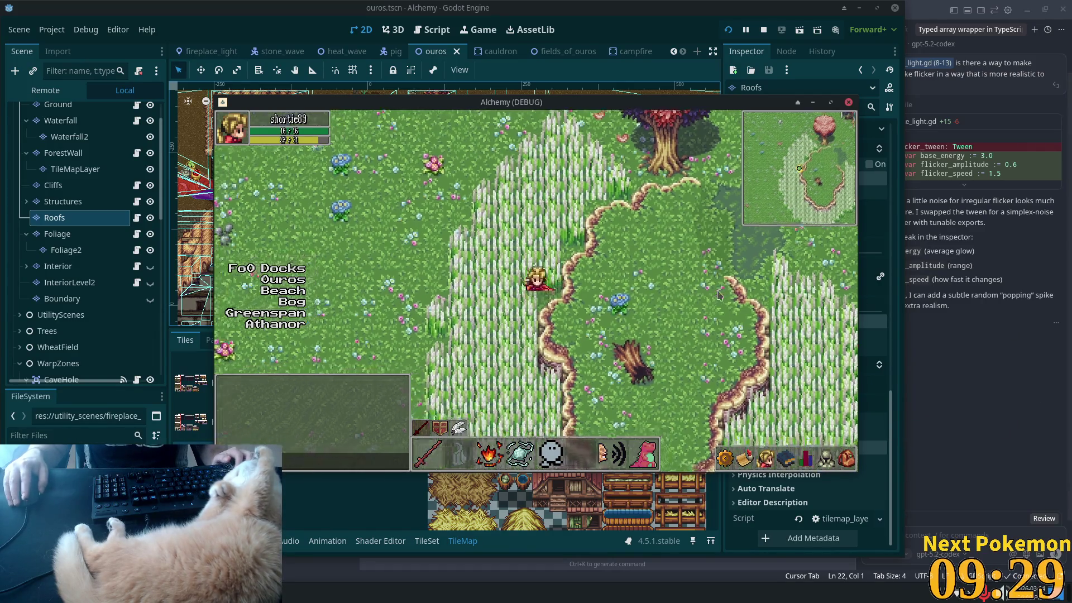
key(Left)
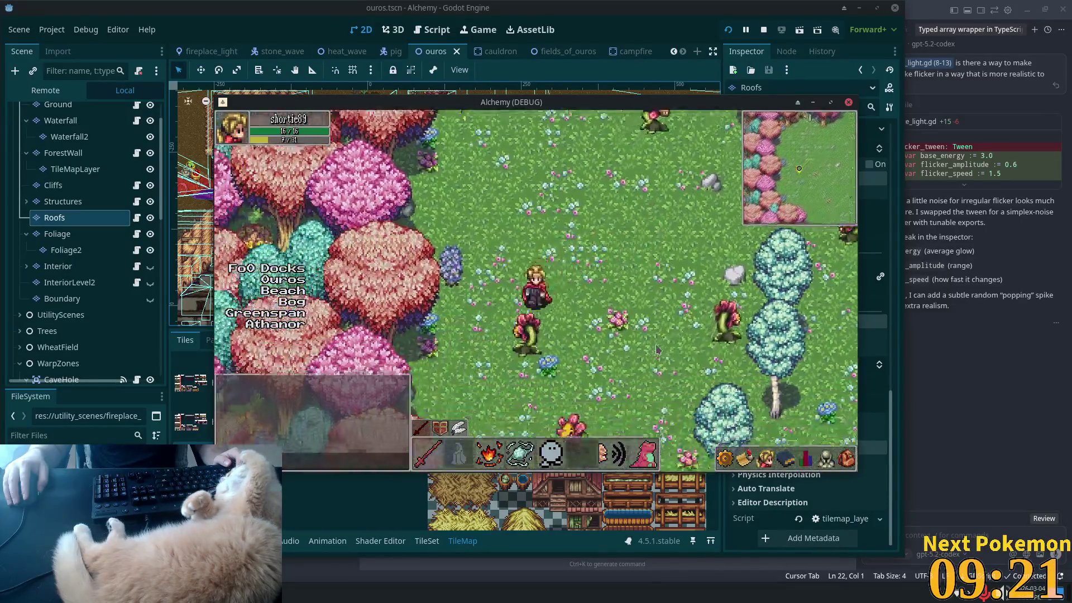
key(Down)
key(Left)
key(Up)
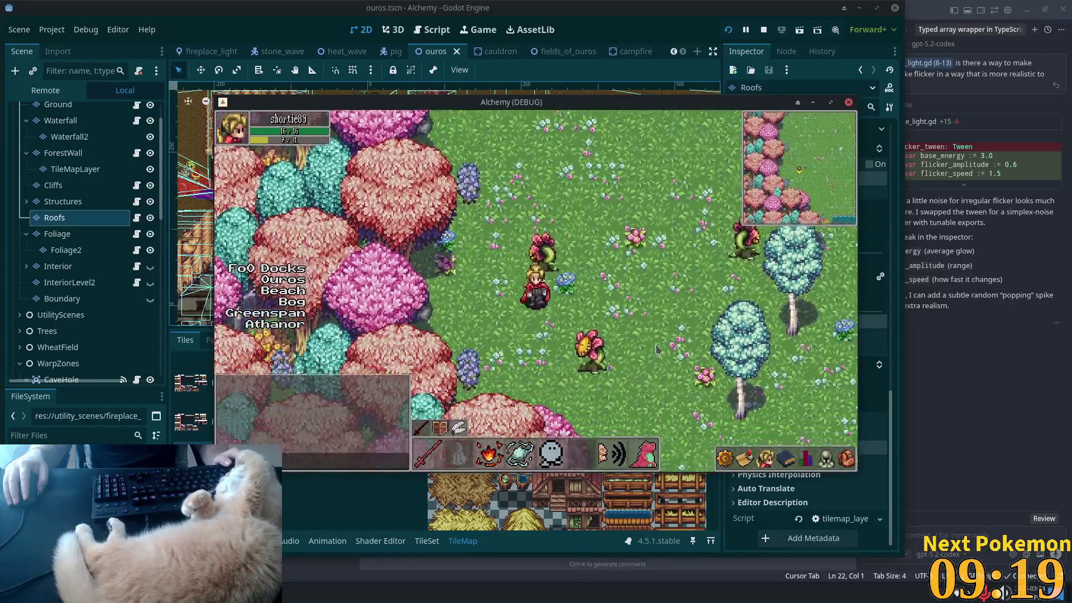
key(Down)
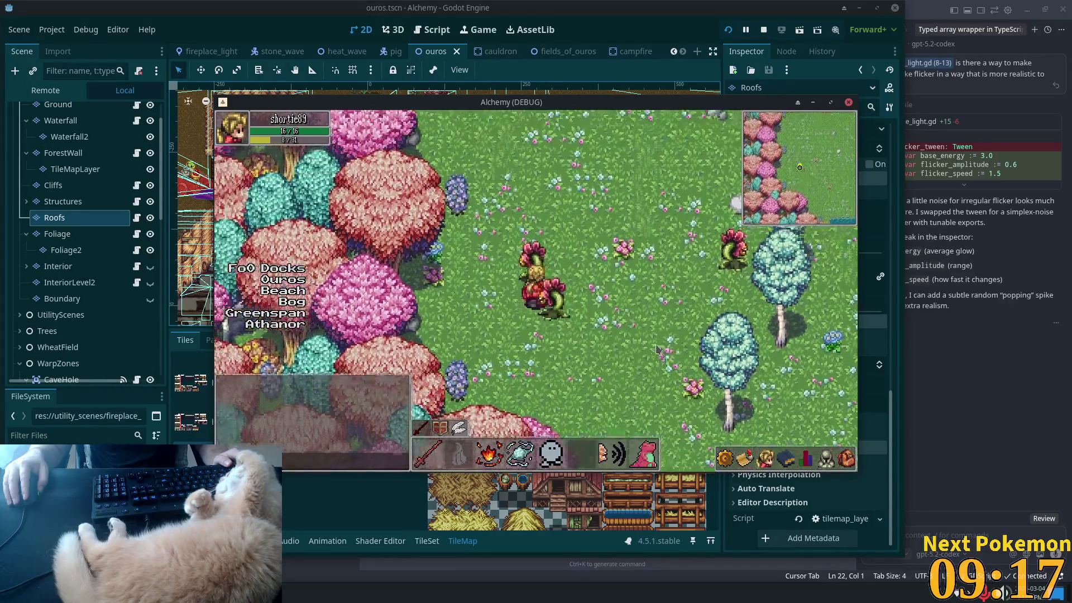
key(Right)
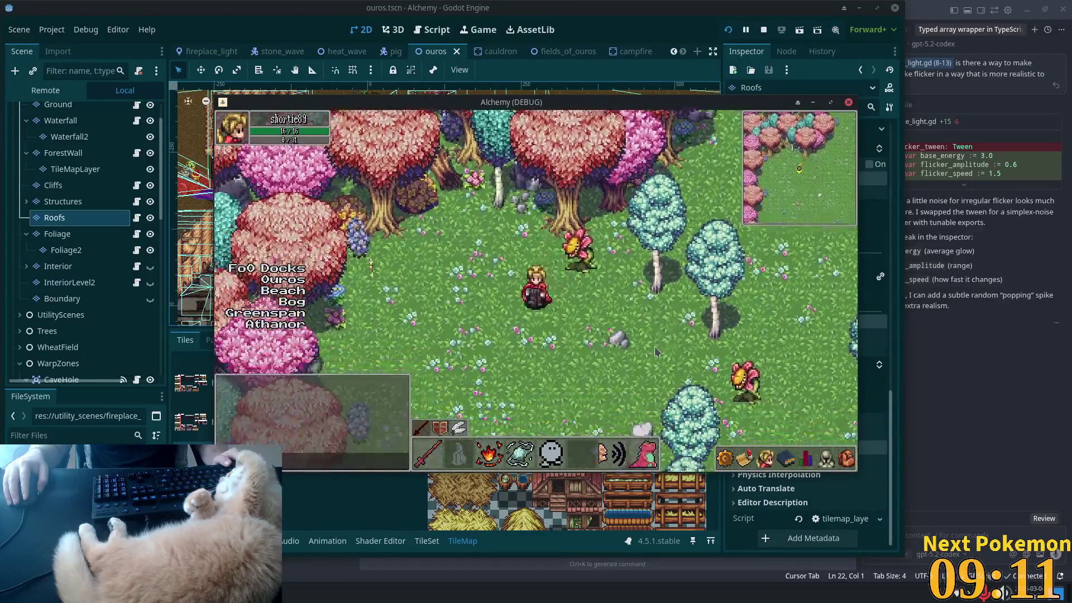
Step: Walk near the Helianthus enemy through the meadow, then stop the game and bring up file search
key(Down)
key(Down)
key(Left)
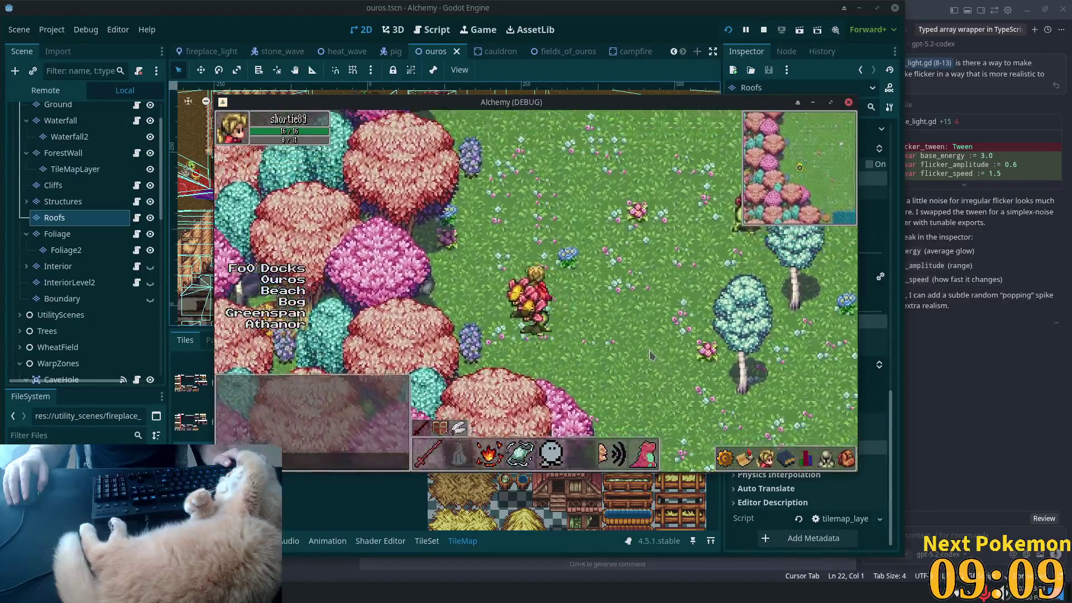
key(Right)
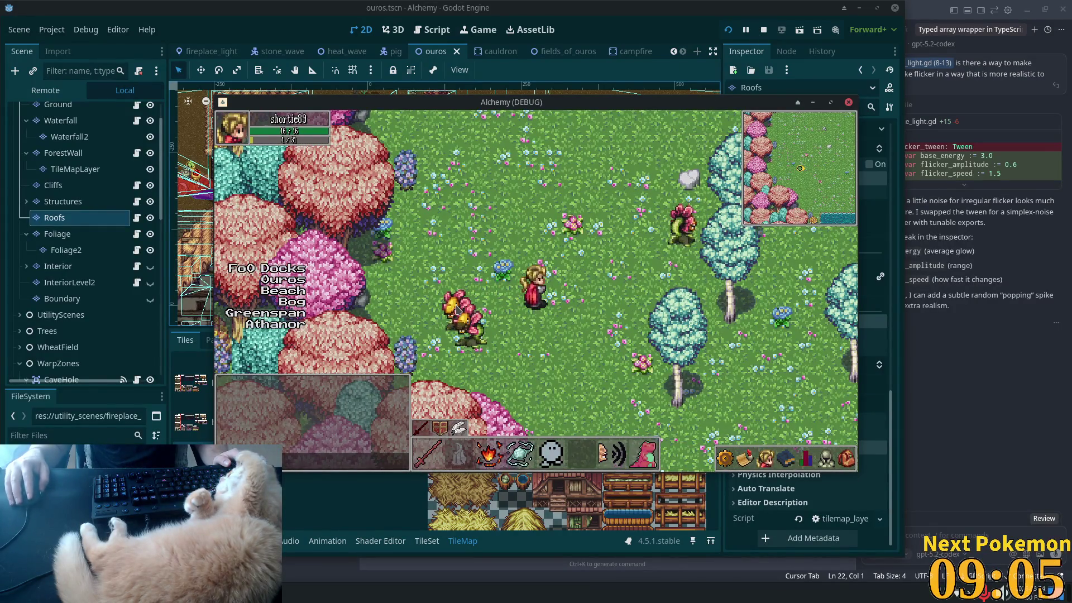
key(F8)
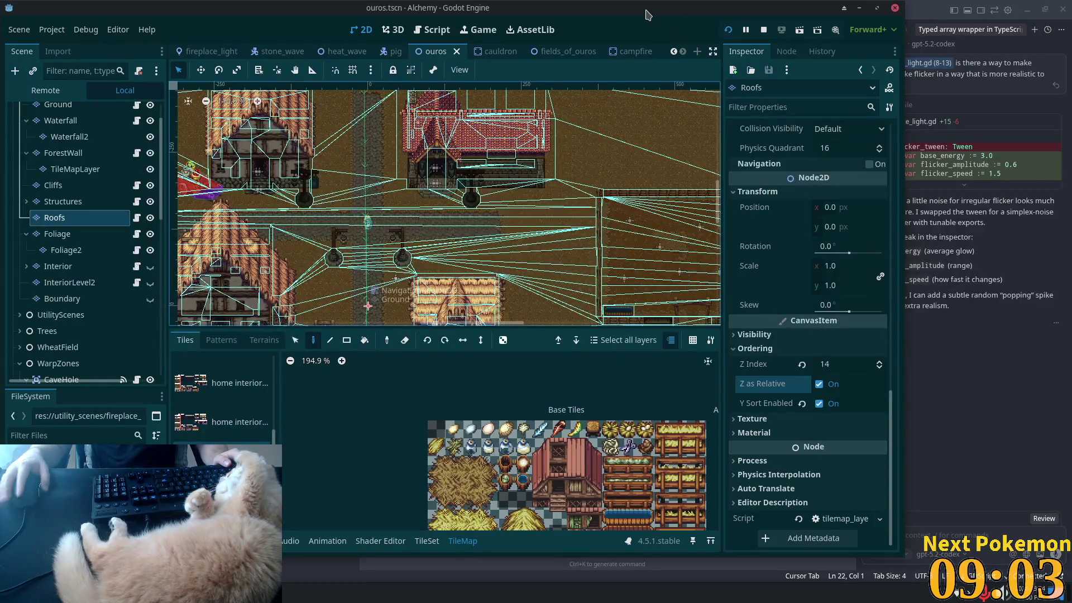
key(alt+shift+o)
Step: Open hellianthus.tscn from a 'hellia' search and inspect the Sprite node's animation frames
text(hel)
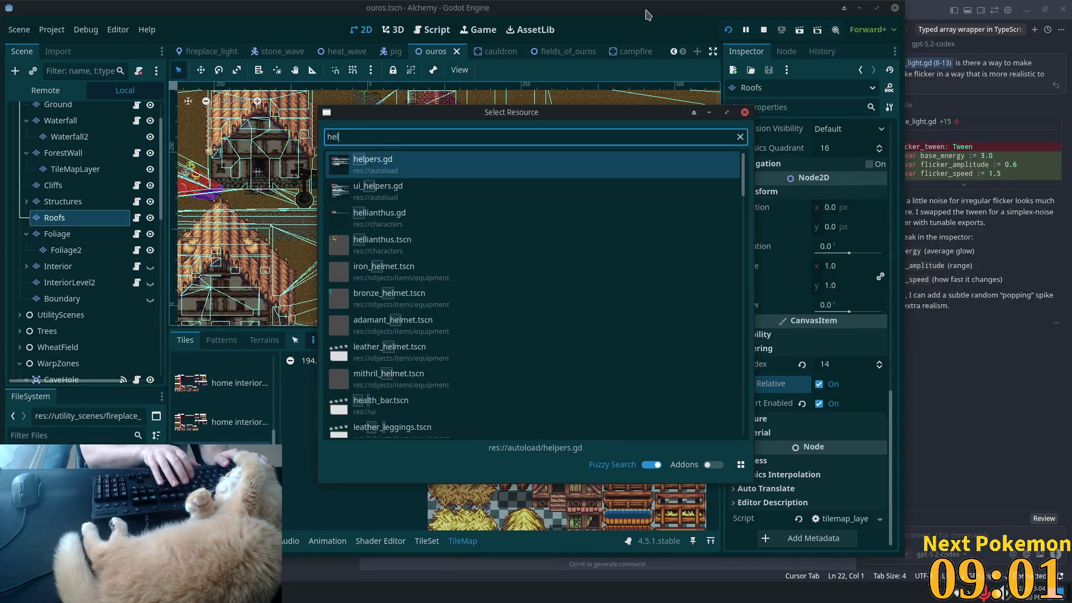
text(lia)
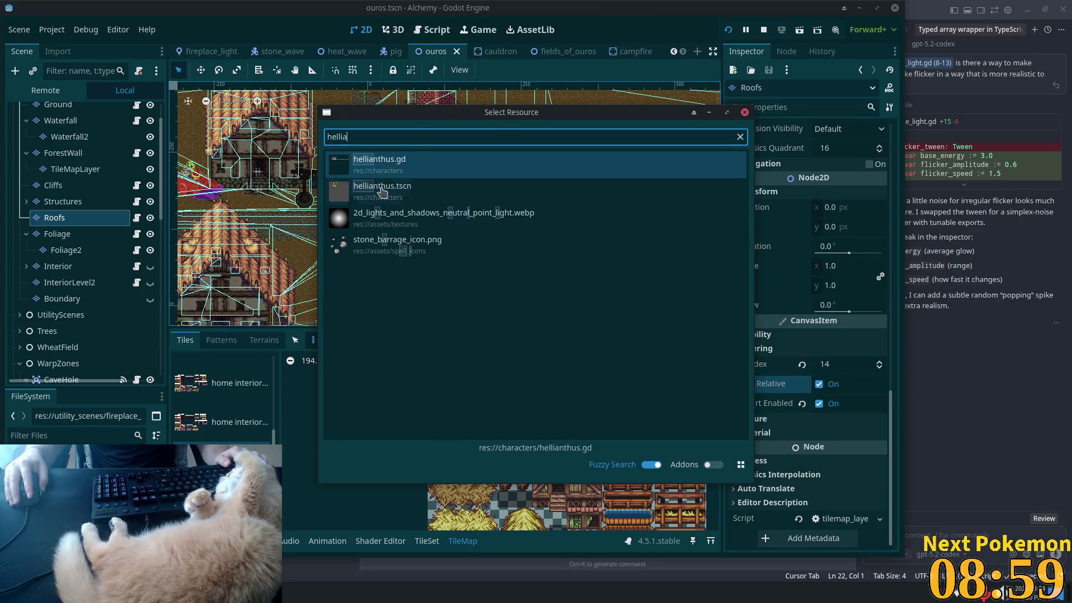
double_click(383, 192)
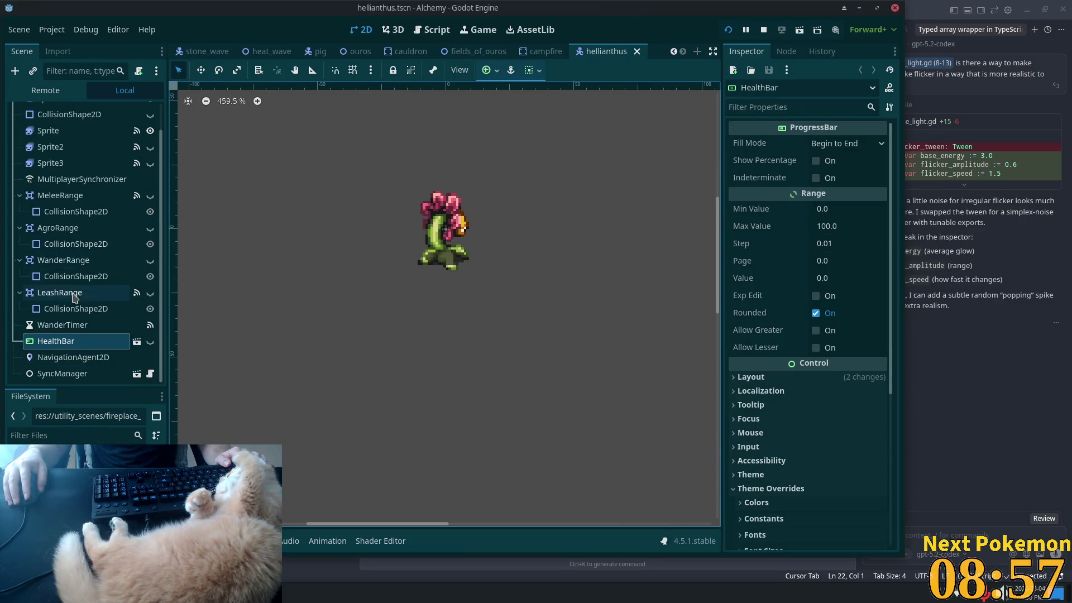
scroll(up, 3)
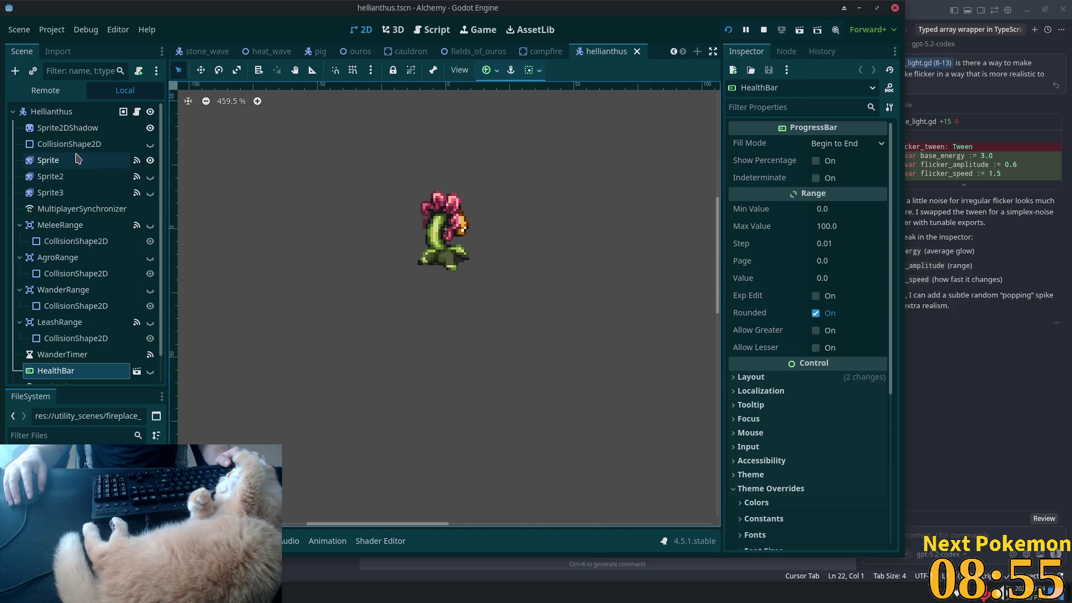
click(79, 162)
scroll(down, 3)
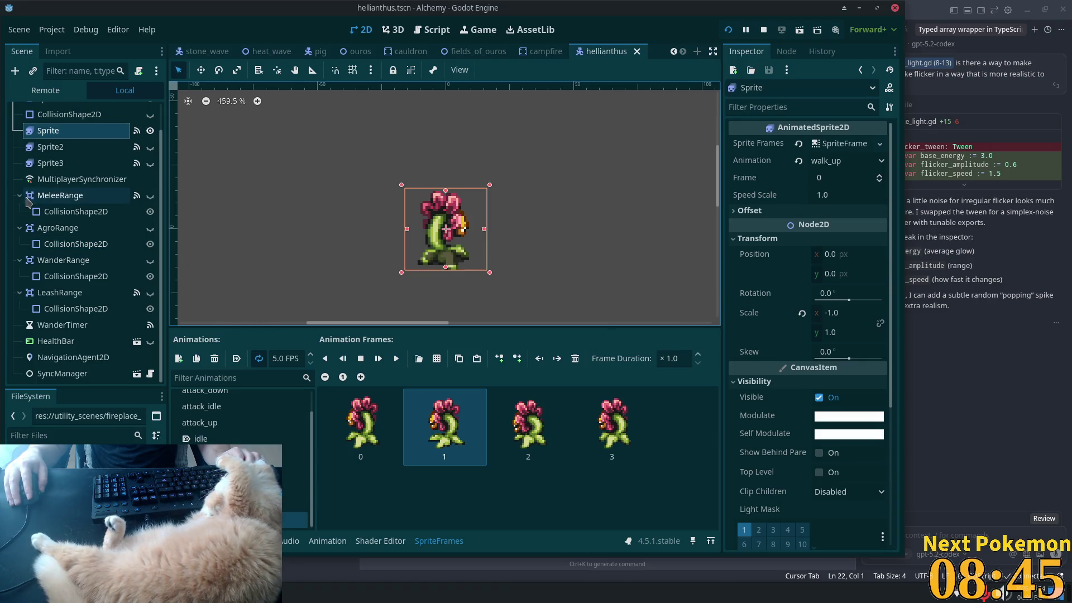
Step: Collapse the MeleeRange, AgroRange, WanderRange and LeashRange nodes in the Scene dock
click(20, 196)
click(20, 227)
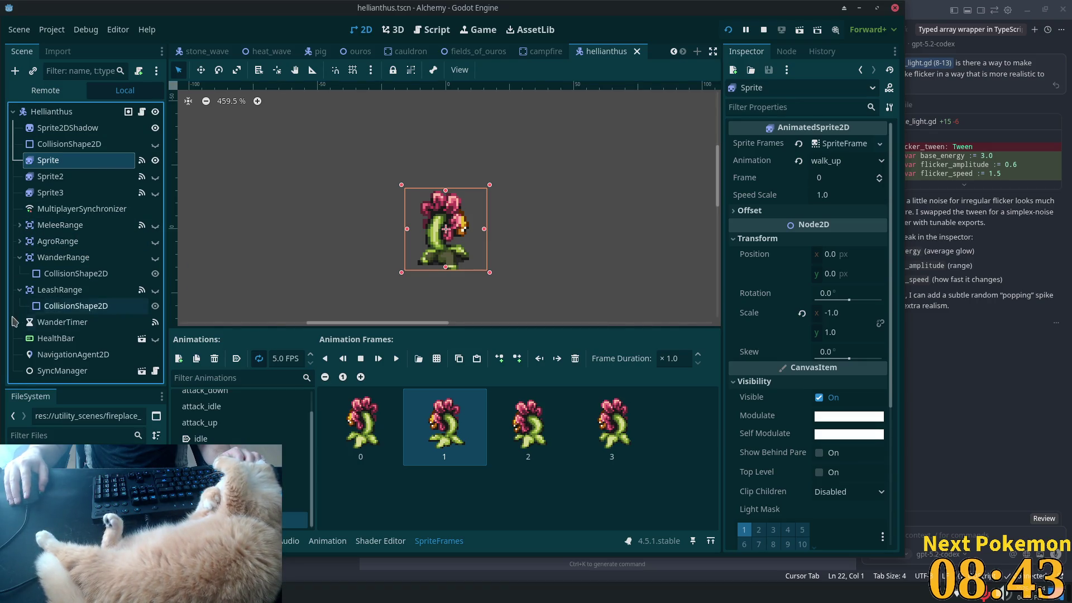
click(16, 257)
click(17, 273)
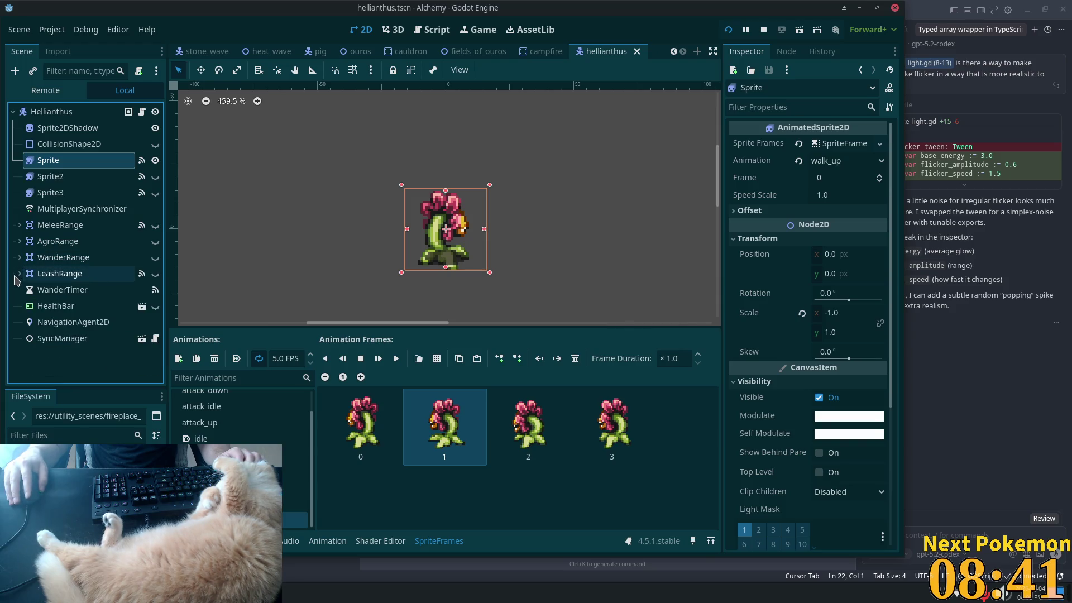
click(62, 128)
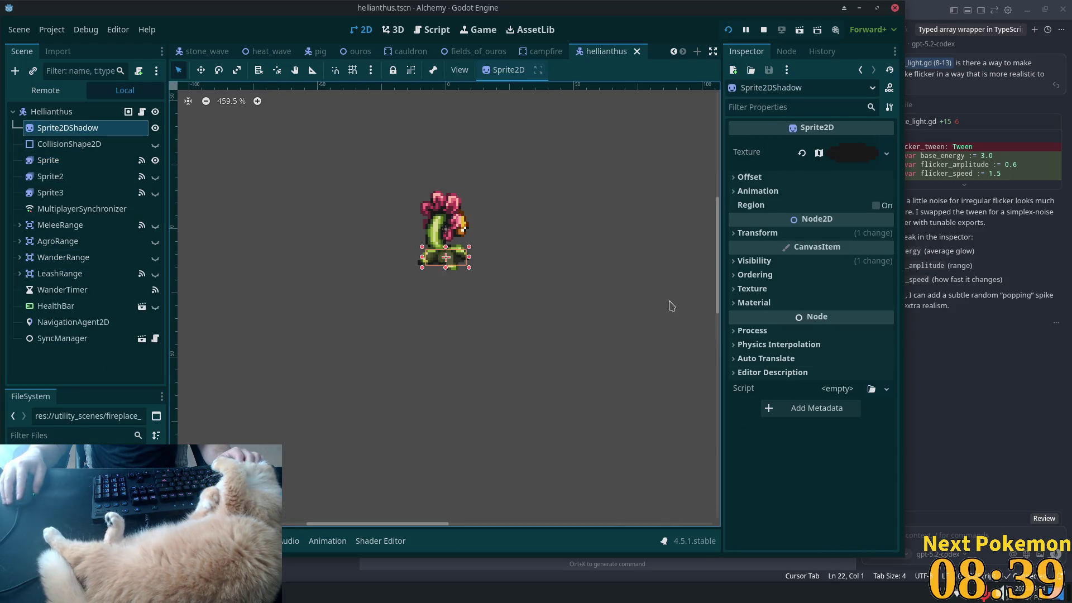
Step: Turn on Y Sort Enabled in Sprite2DShadow's Ordering settings
click(750, 261)
click(754, 266)
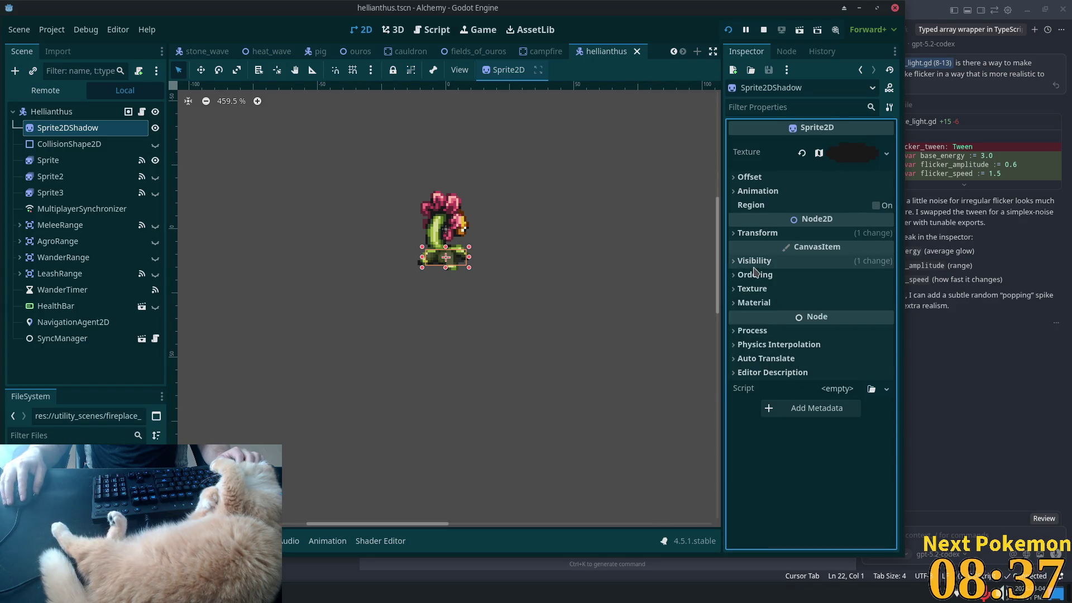
click(754, 274)
click(822, 330)
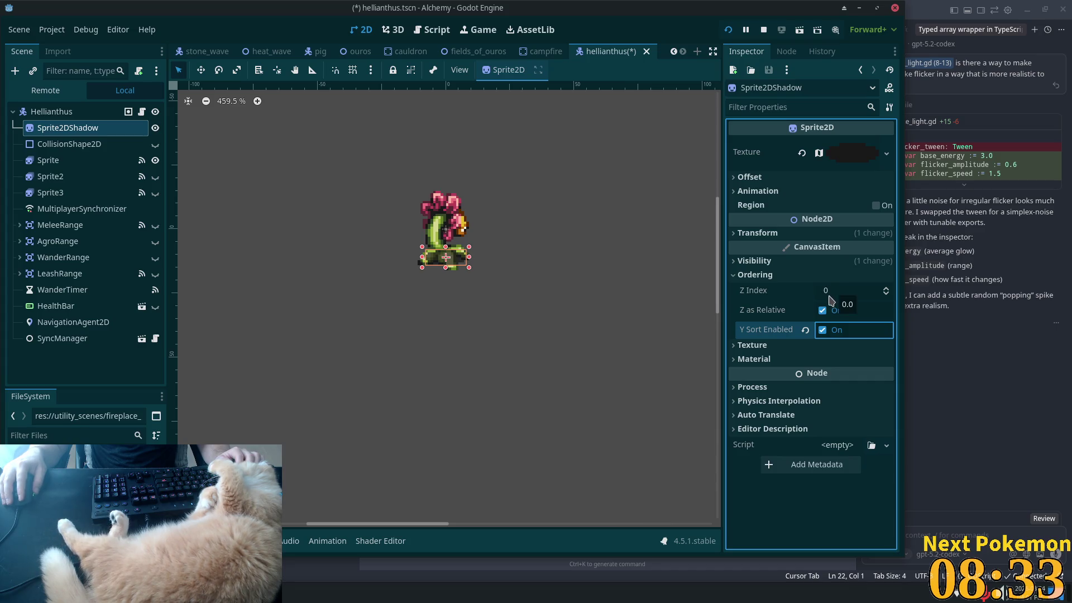
click(831, 293)
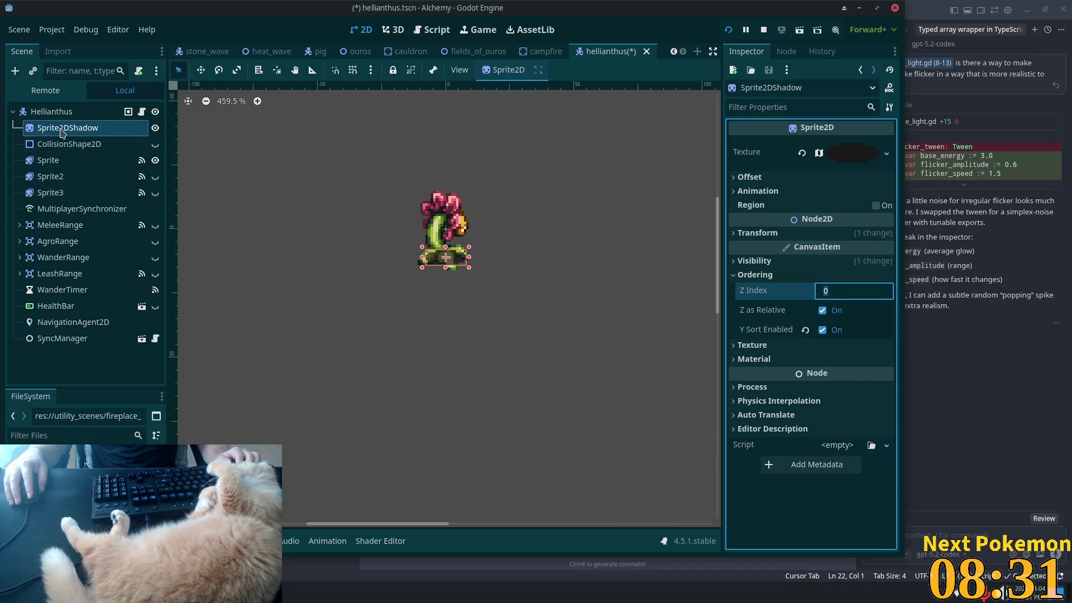
Step: Compare the root Hellianthus node's Ordering settings, then save and run the game
click(51, 111)
scroll(down, 3)
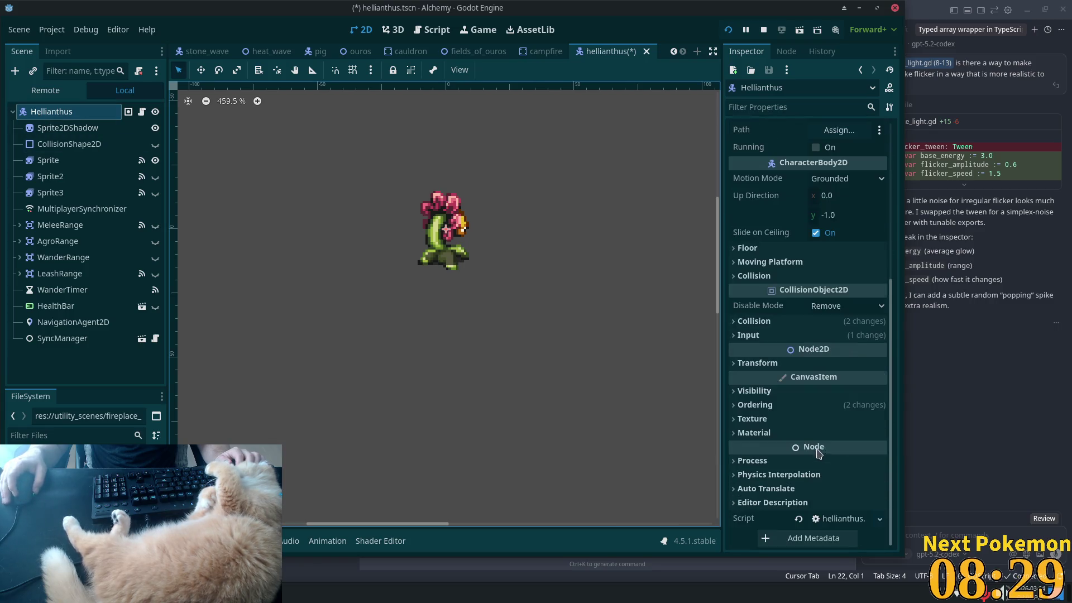
click(758, 406)
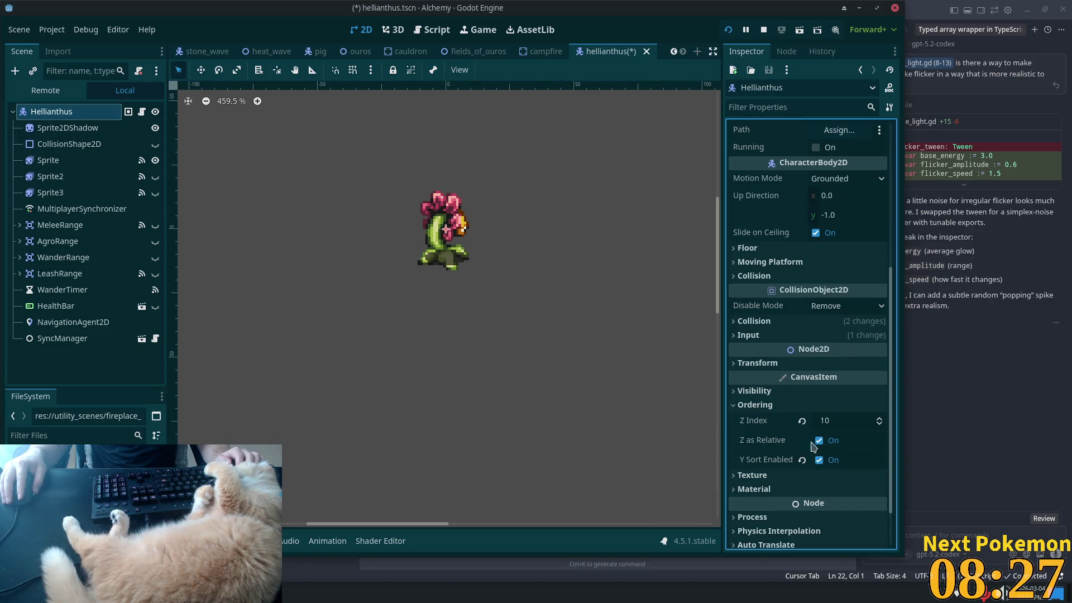
click(60, 129)
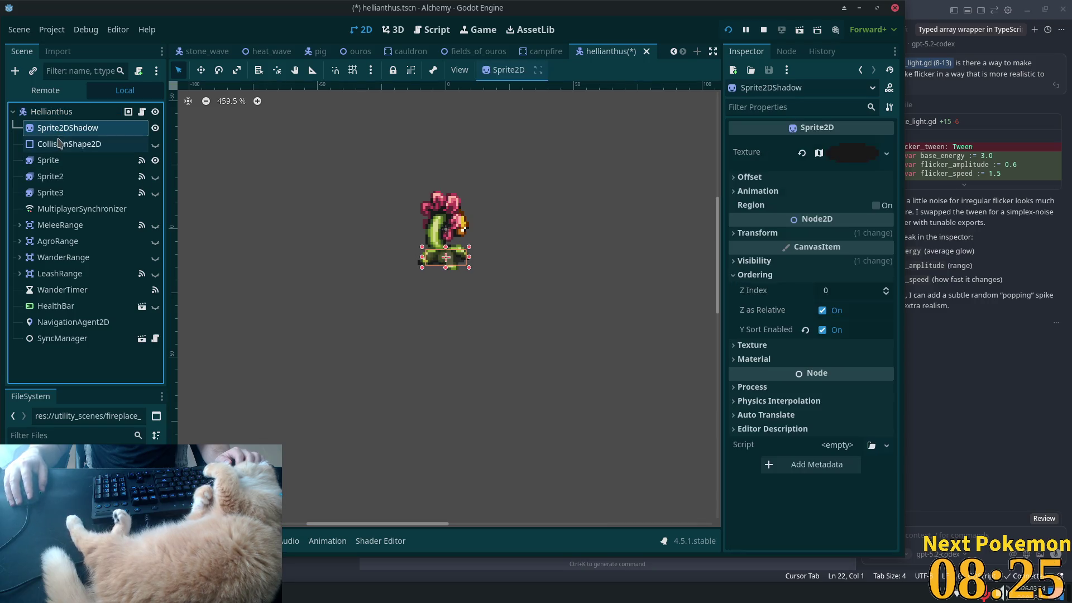
key(F5)
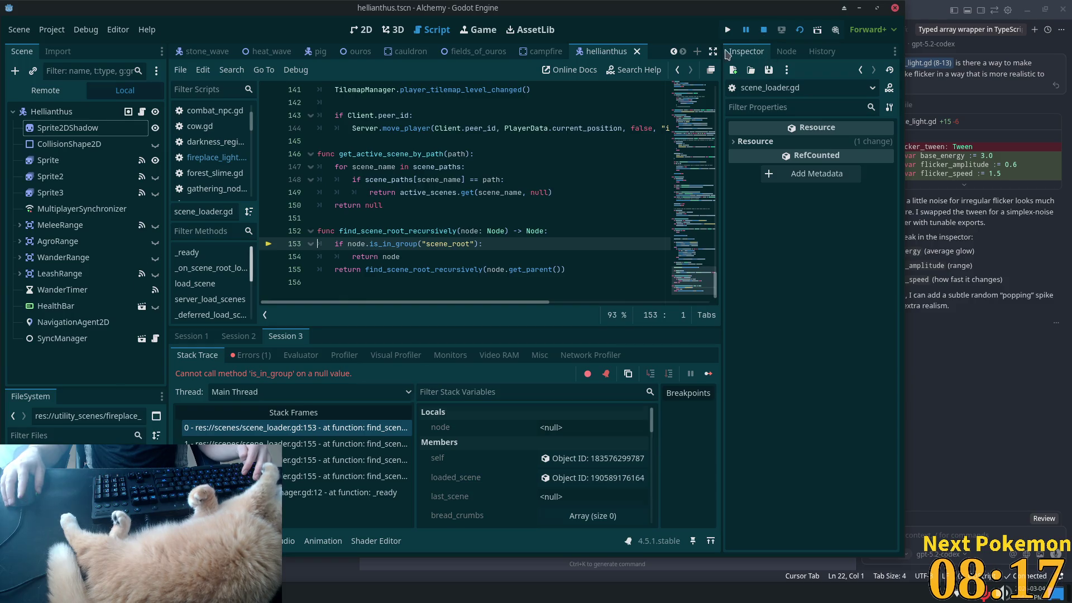
Step: Stop the crashed debug run and turn Y sorting back off on Sprite2DShadow
key(F8)
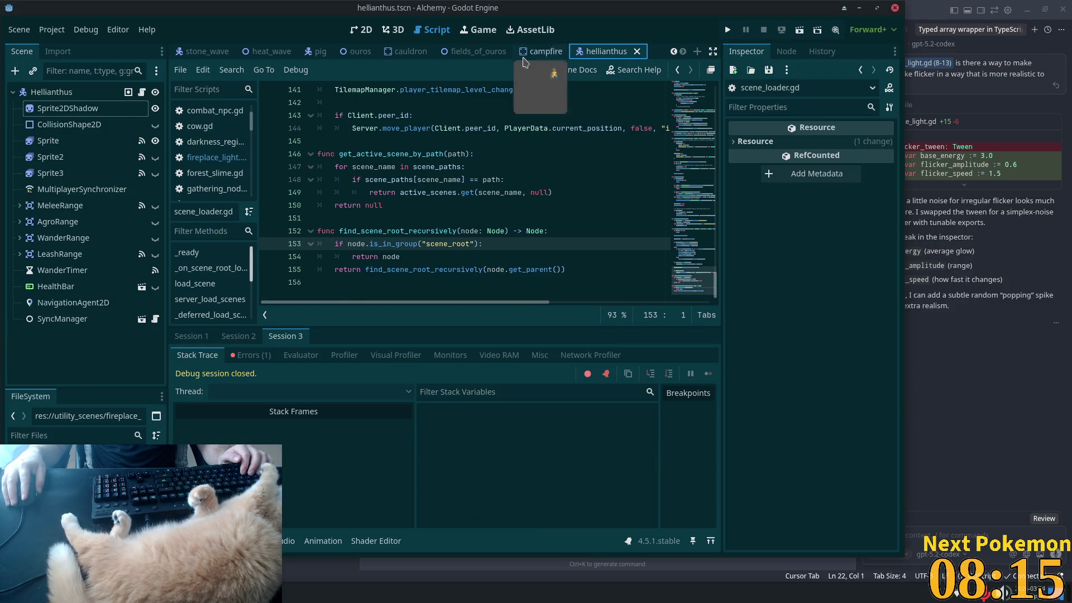
click(50, 91)
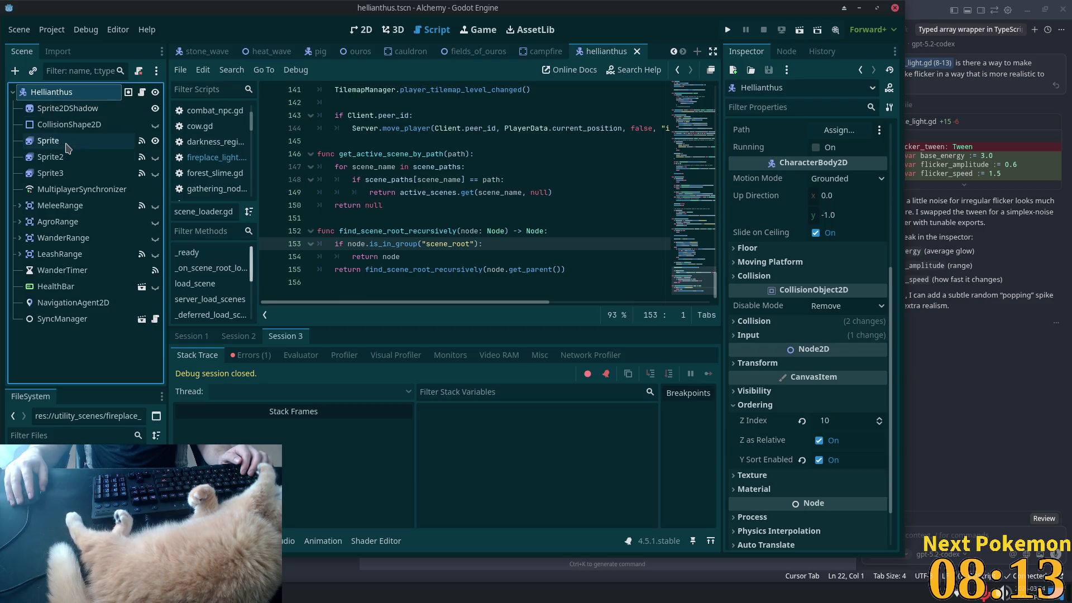
click(61, 108)
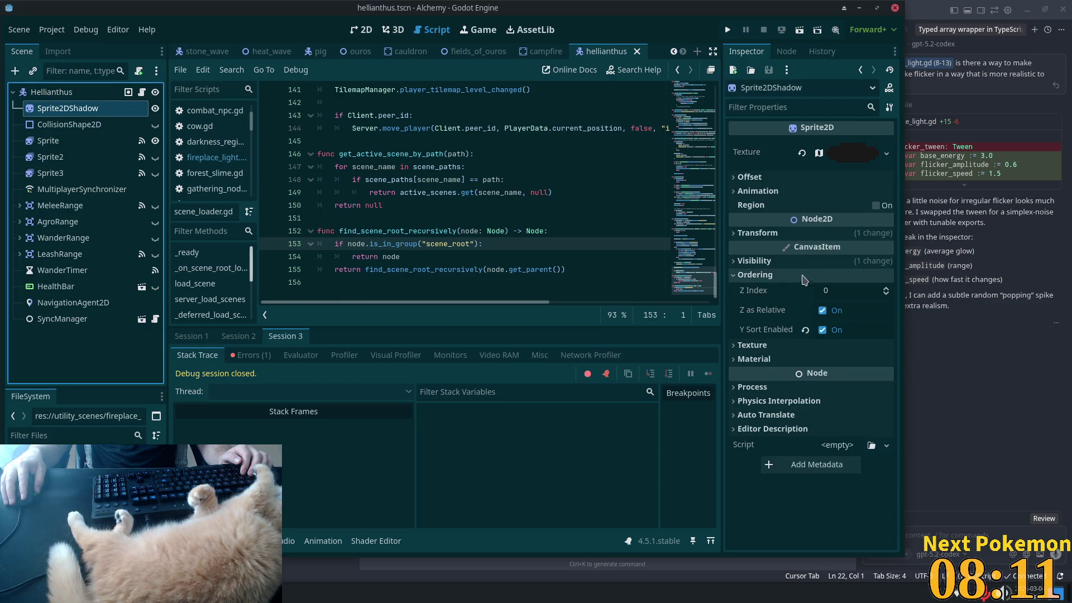
click(787, 261)
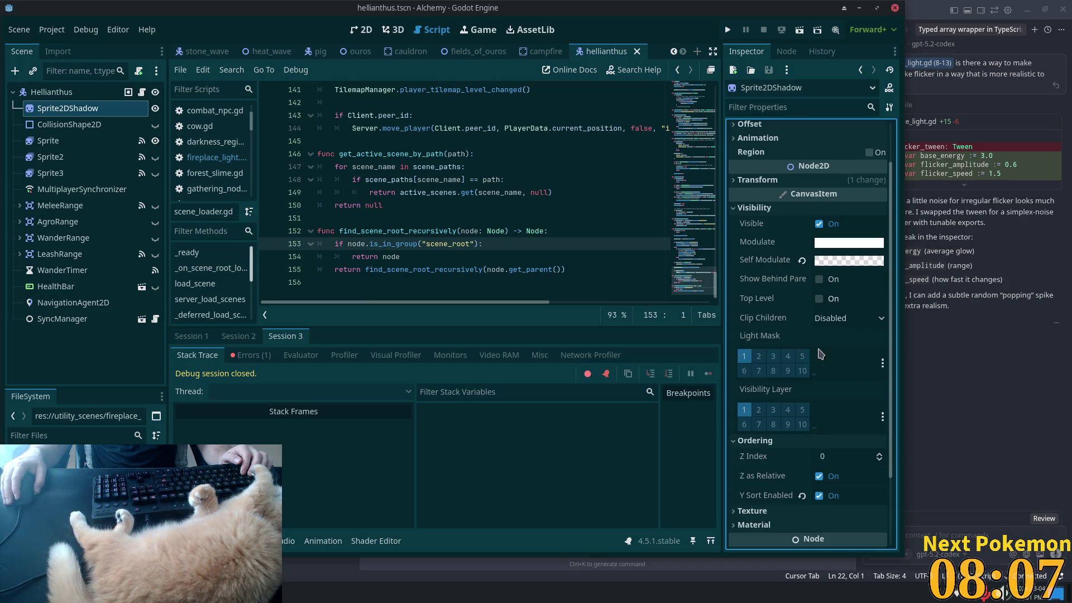
scroll(down, 3)
click(747, 208)
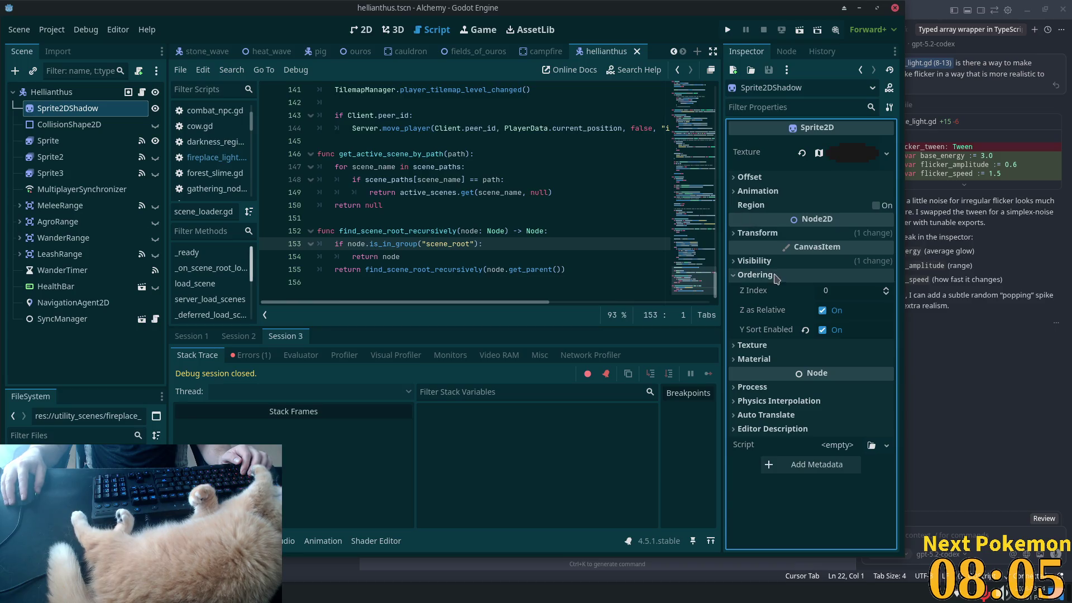
click(796, 262)
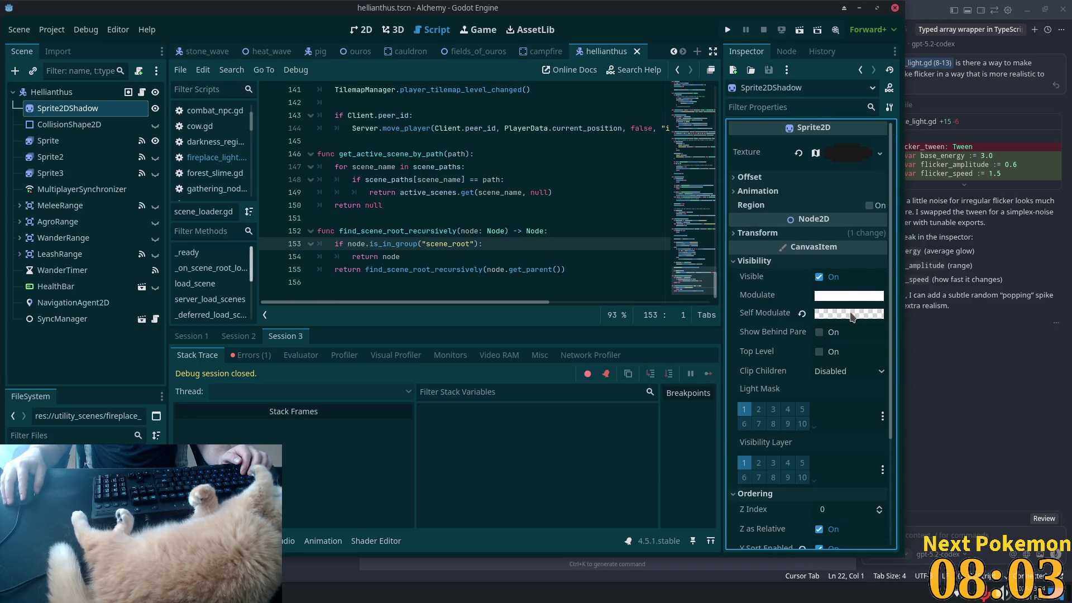
mouse_move(852, 317)
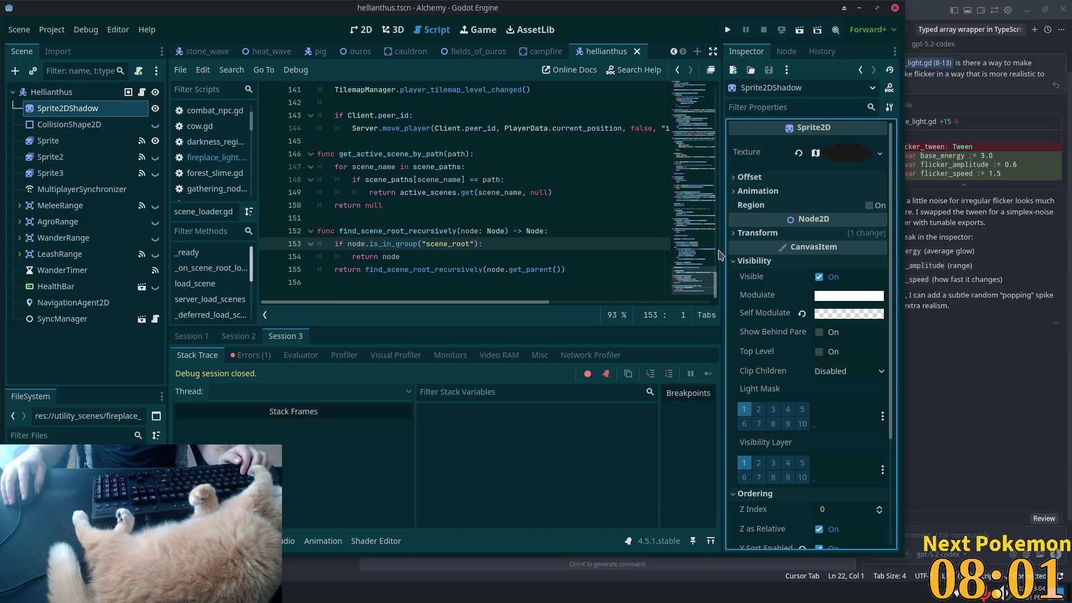
click(754, 261)
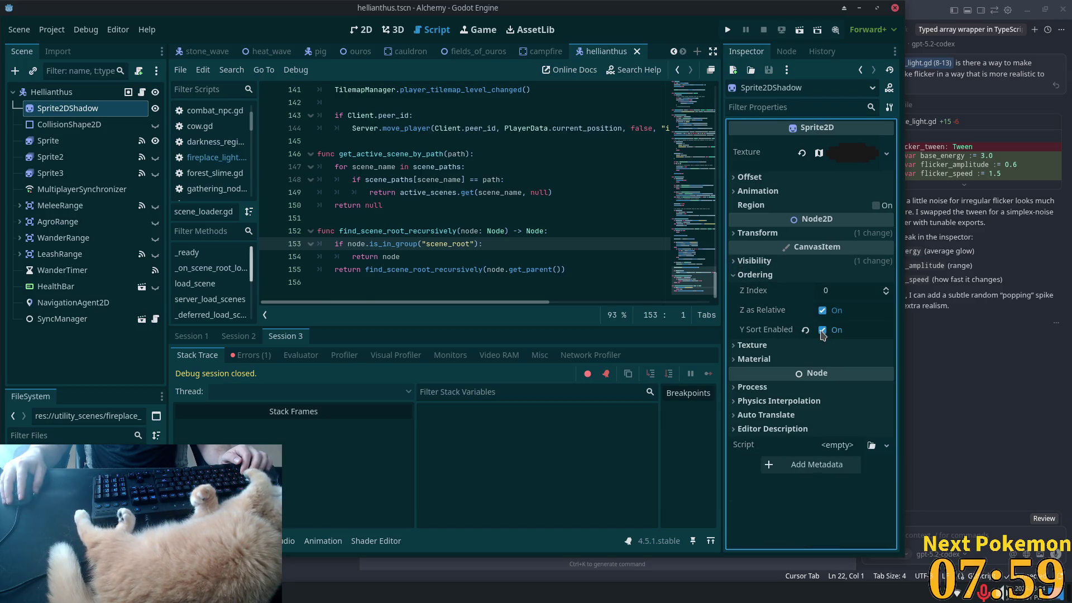
click(821, 330)
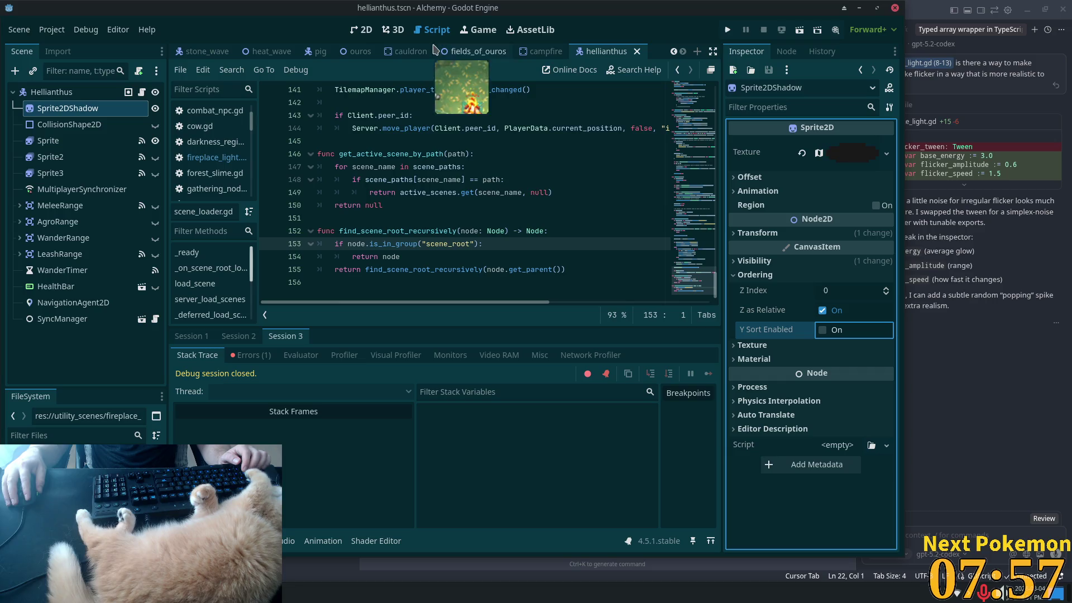
Step: In the 2D view, select Sprite, Sprite2 and Sprite3 and review their Ordering properties
key(ctrl+F1)
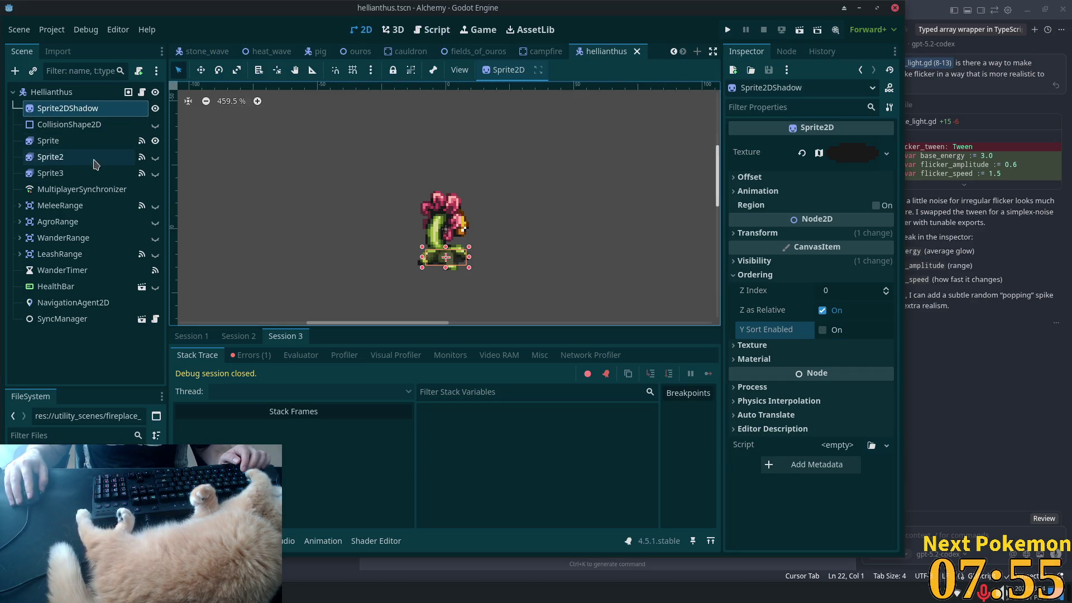
click(63, 144)
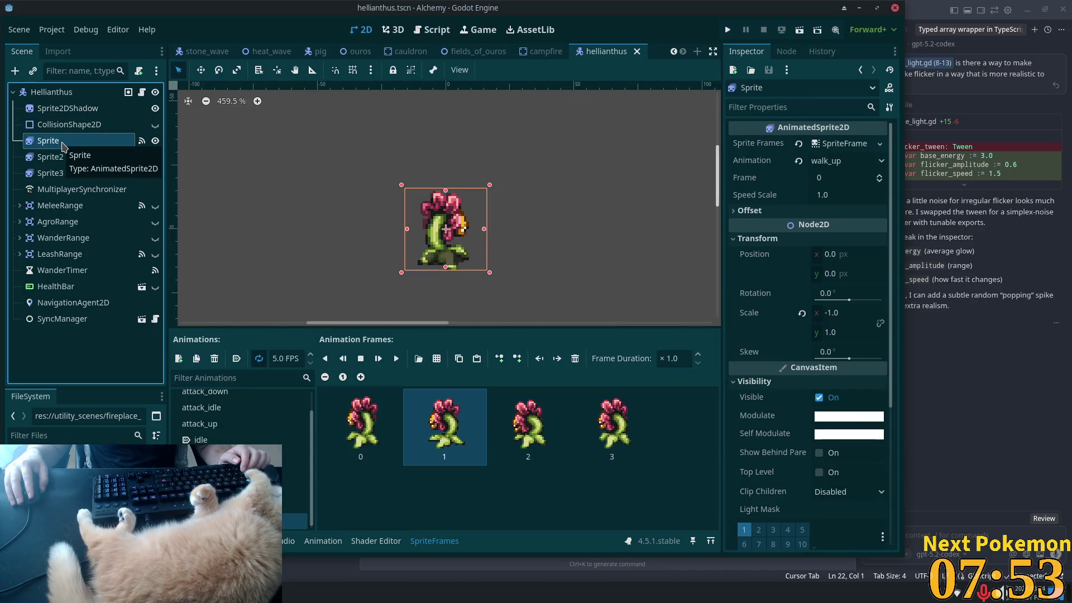
click(76, 174)
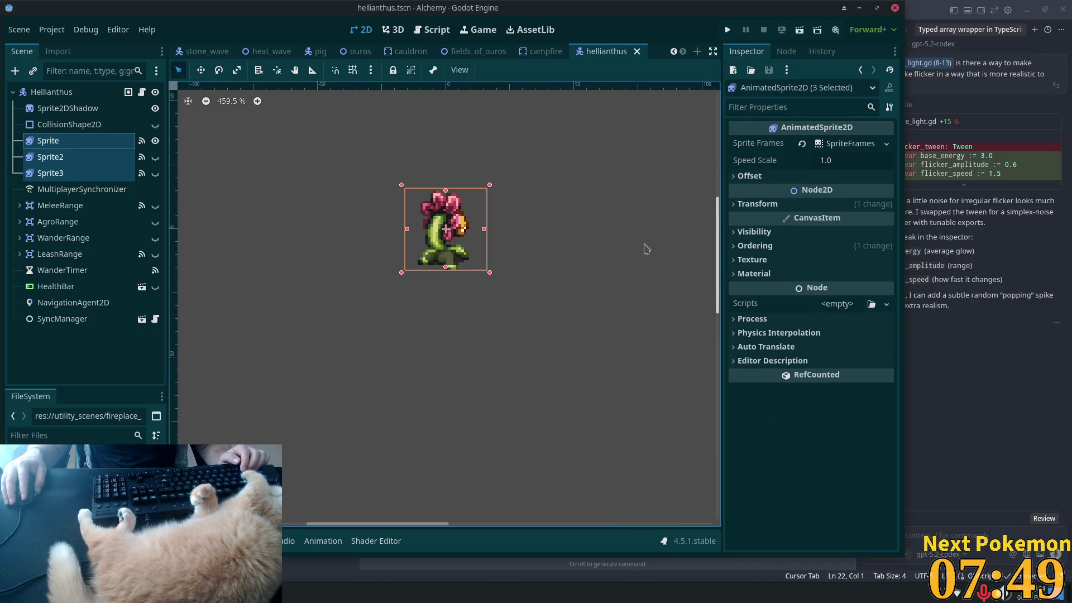
click(792, 247)
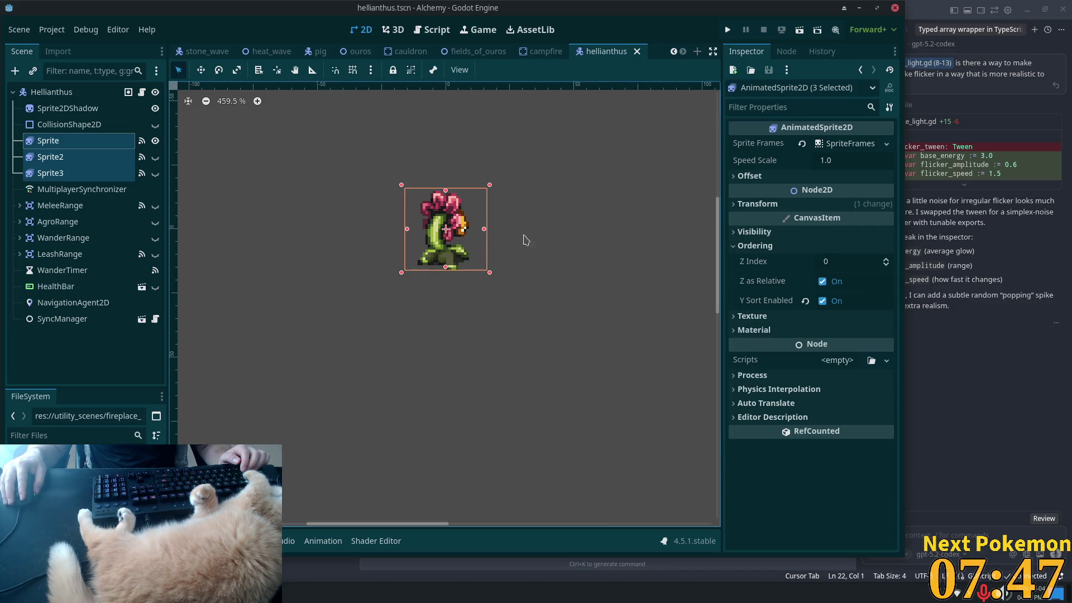
click(65, 109)
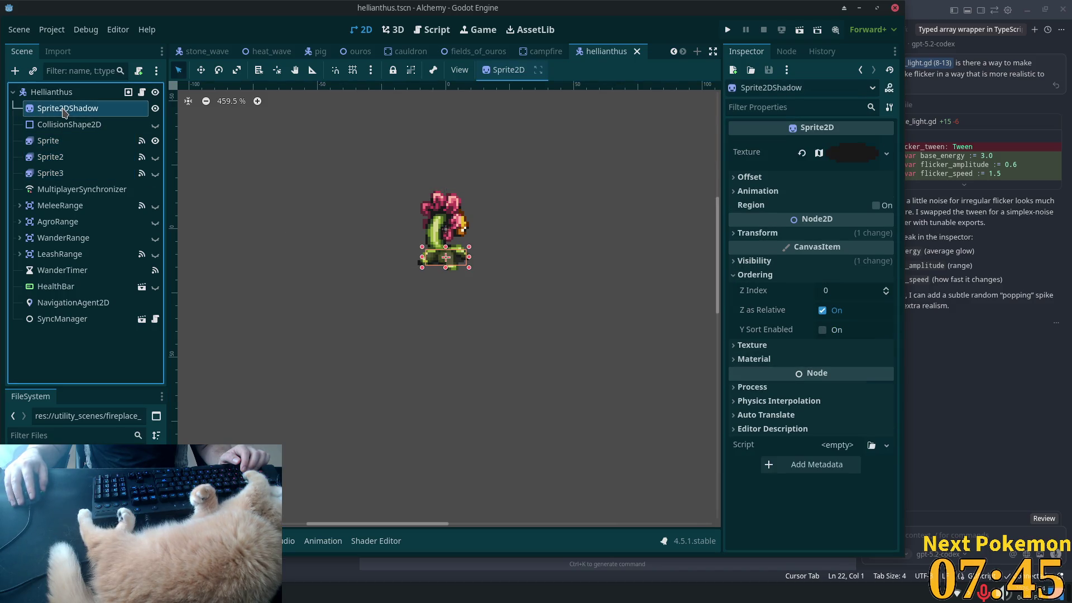
click(67, 141)
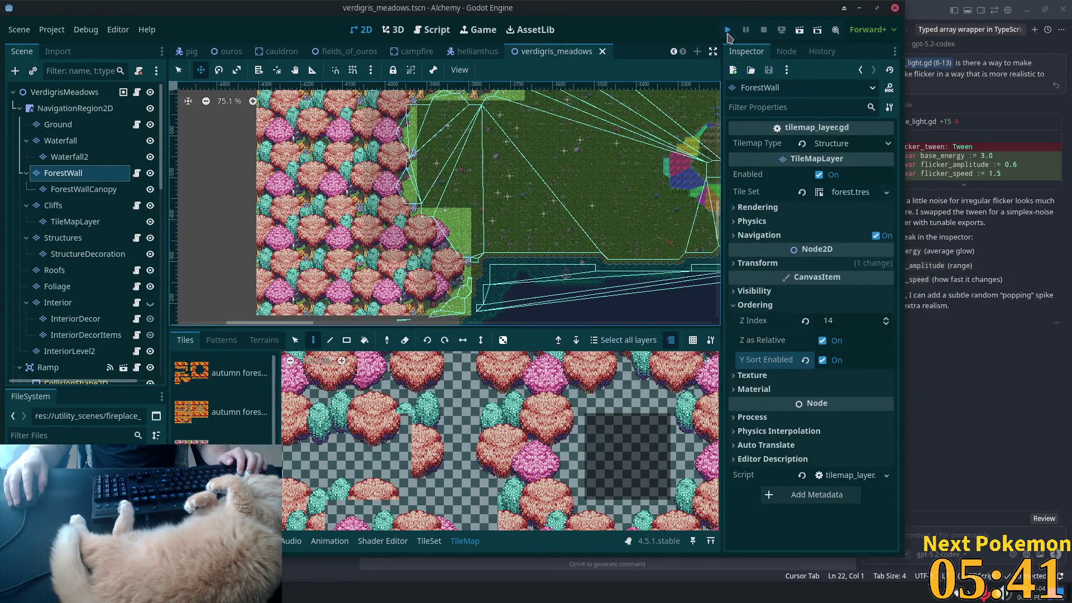
Step: Briefly walk around Verdigris Meadows in the running game, stop it, and undo ForestWall's ordering change
click(727, 31)
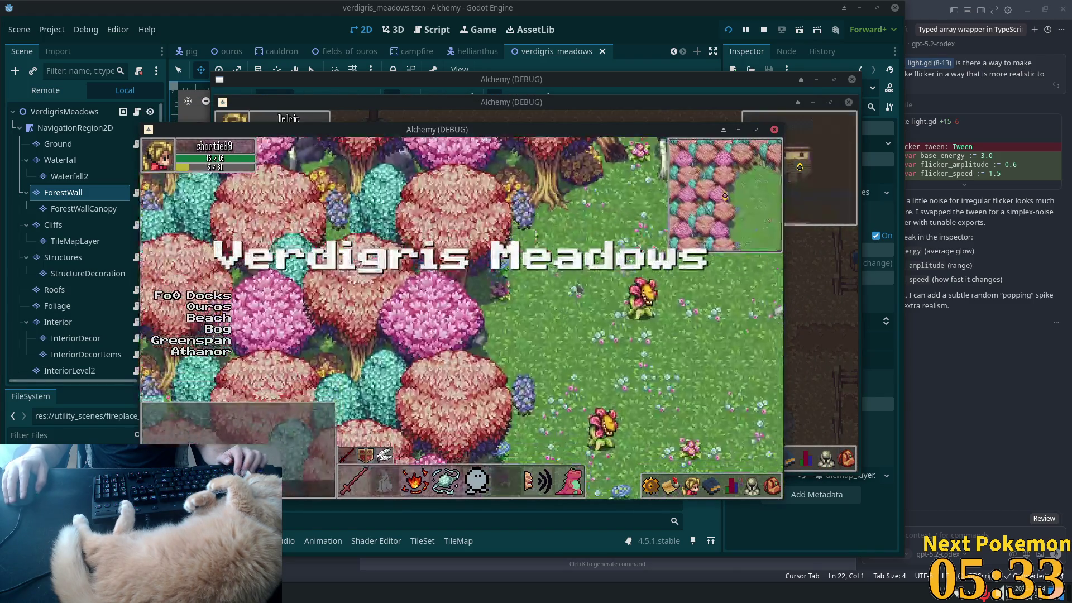
key(s)
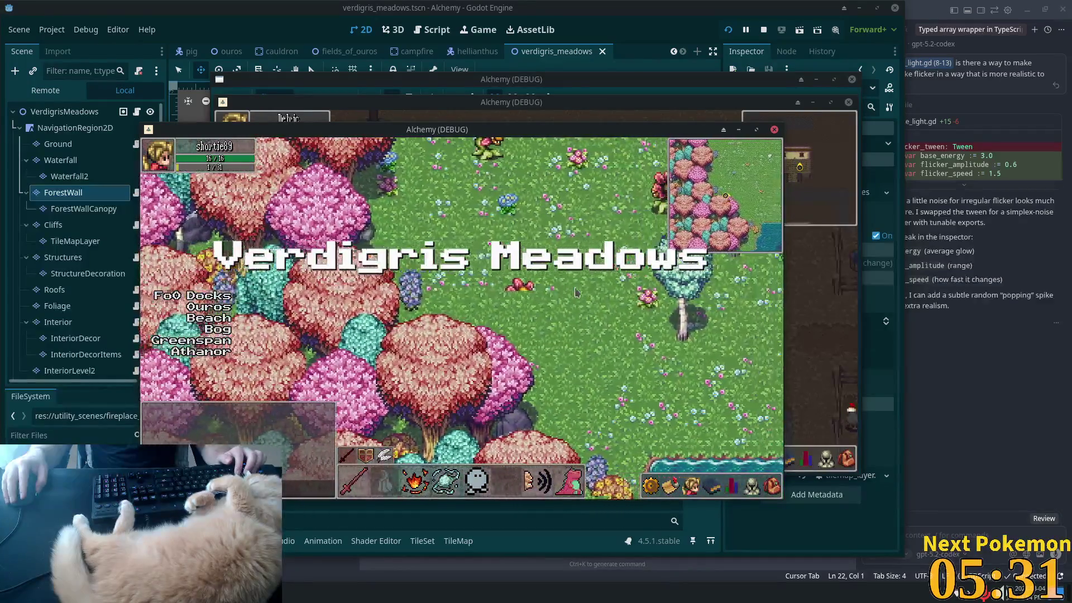
key(F8)
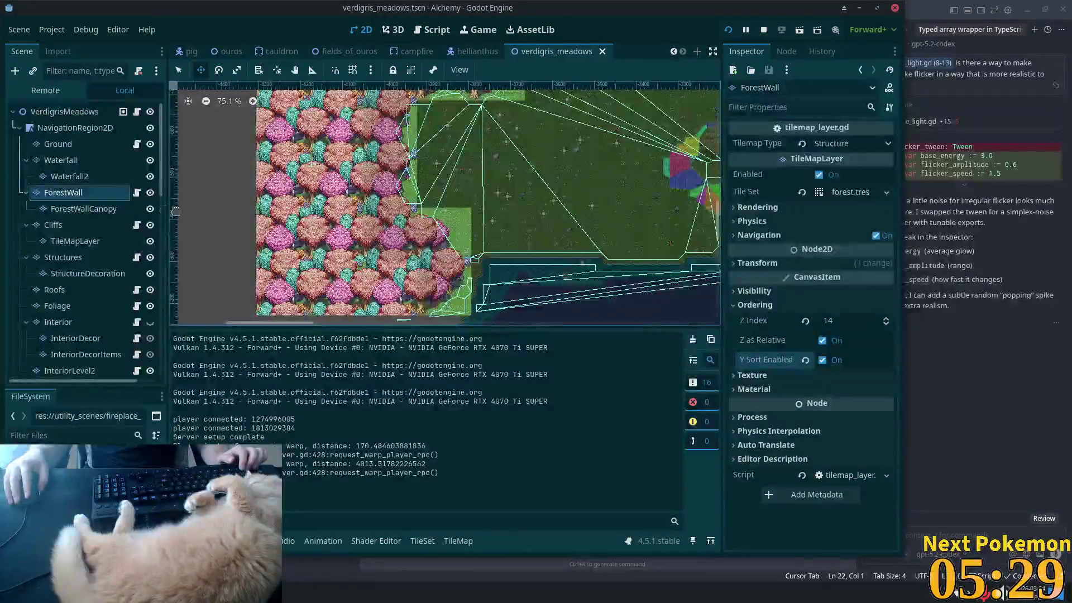
key(ctrl+z)
key(ctrl+z)
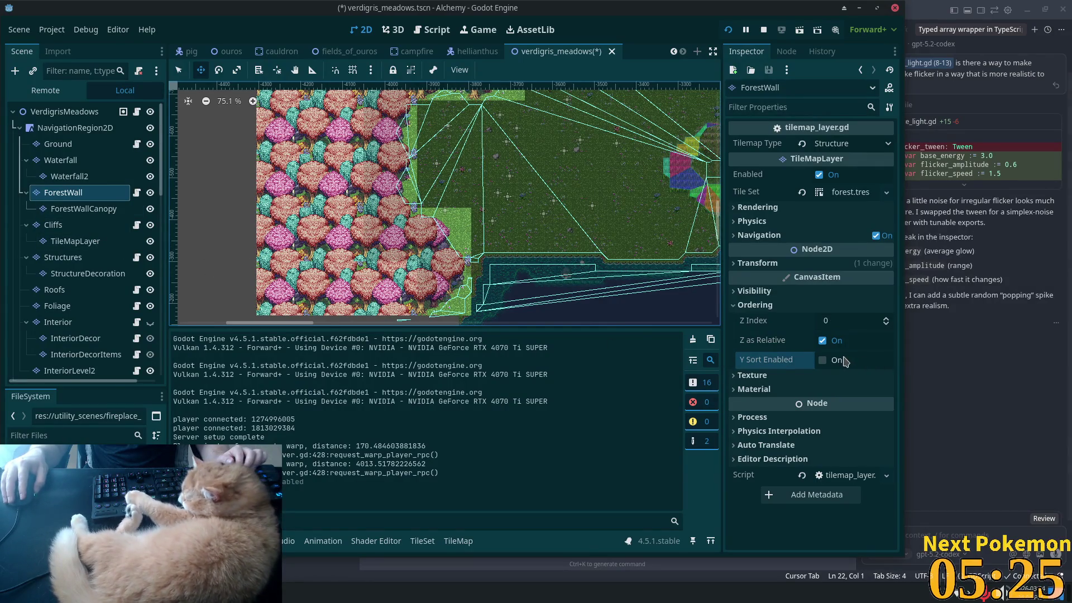
Step: Turn Y Sort back on for ForestWall and set its Z Index to 10
click(840, 361)
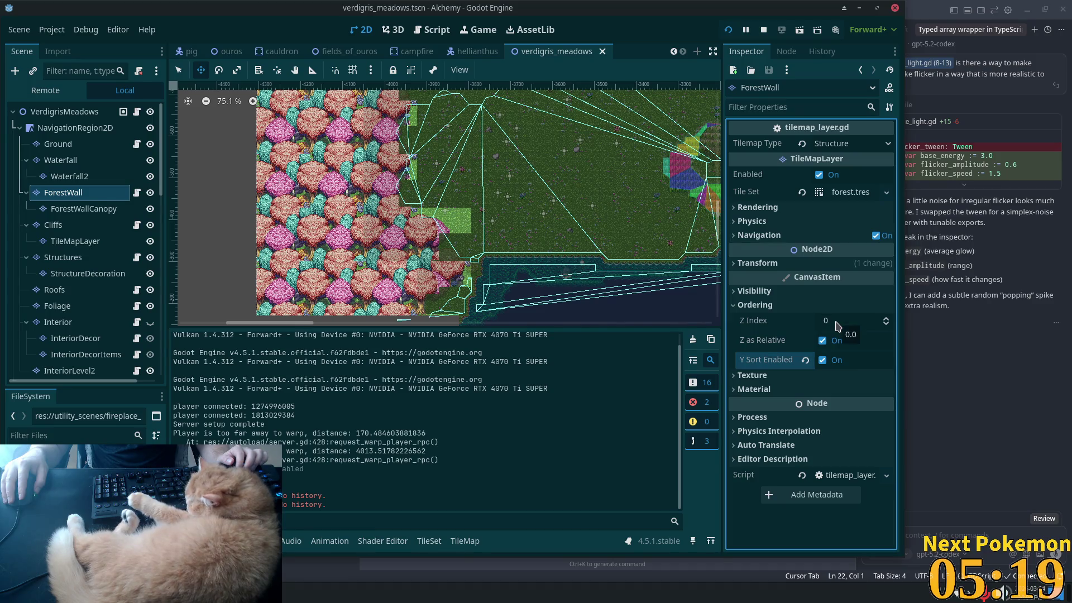
click(837, 322)
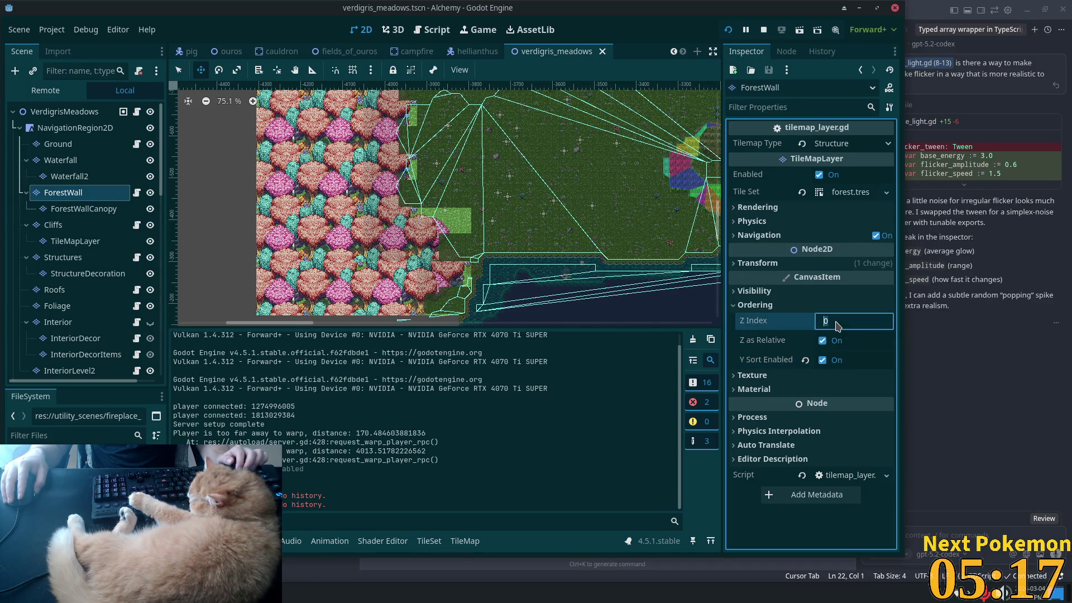
text(10)
key(Tab)
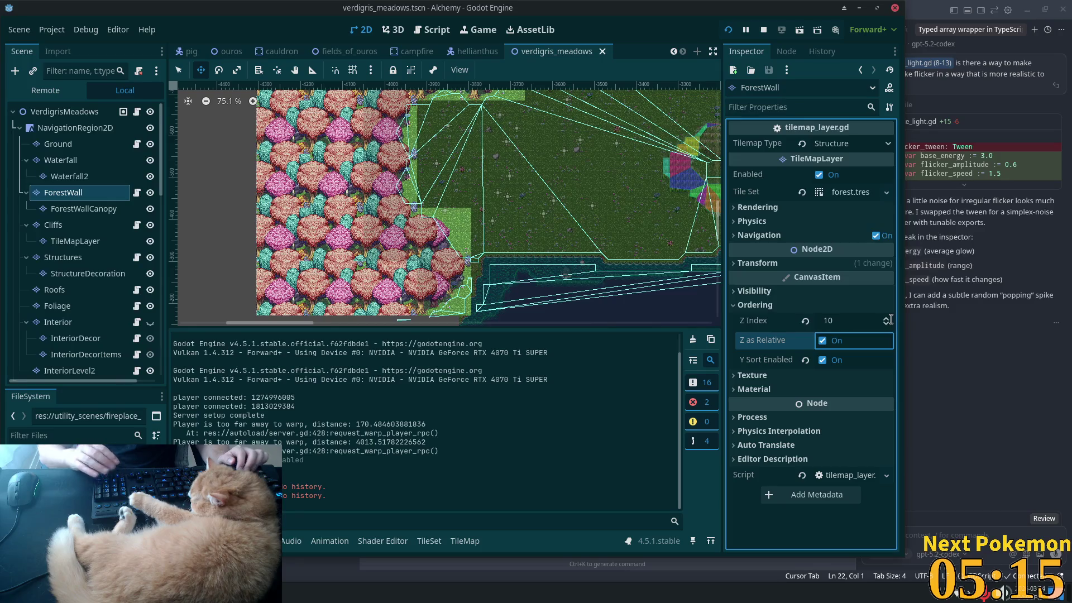
Step: Enable Y Sort on ForestWallCanopy and run the game to test layering
click(73, 209)
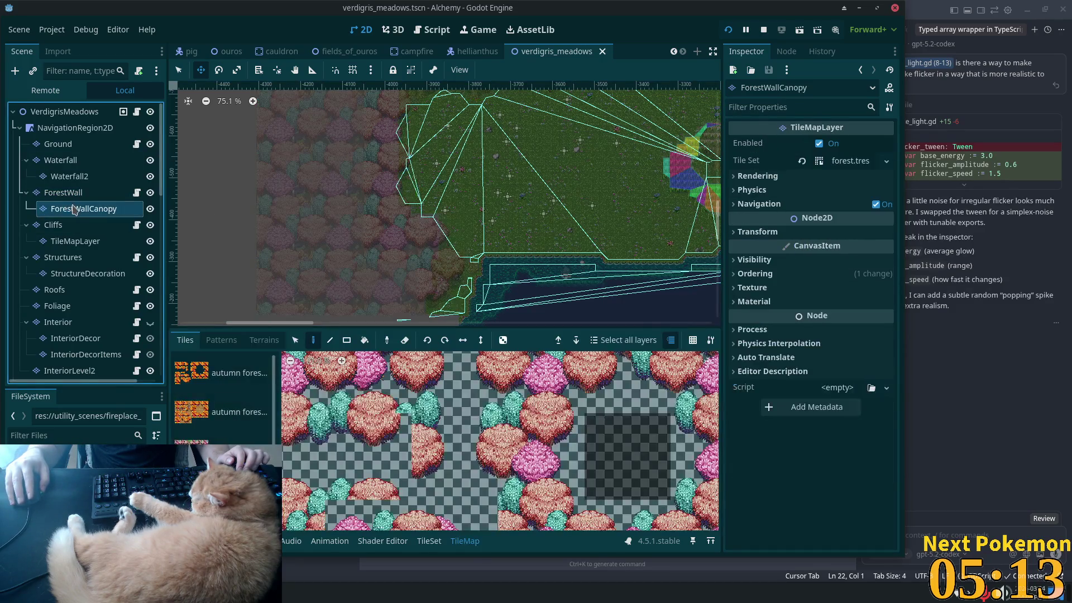
click(754, 274)
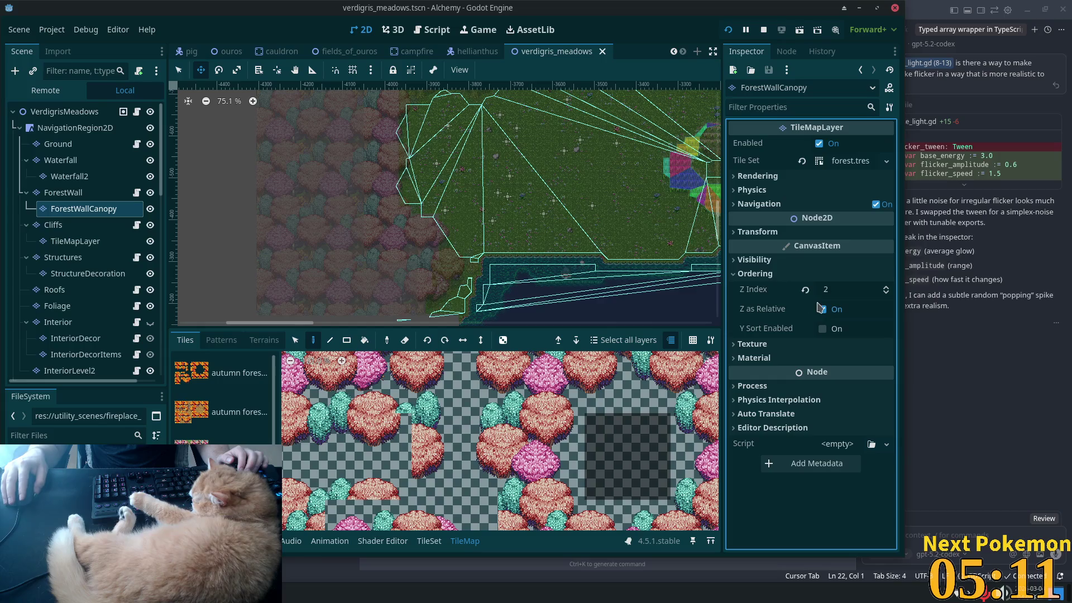
click(822, 329)
key(F5)
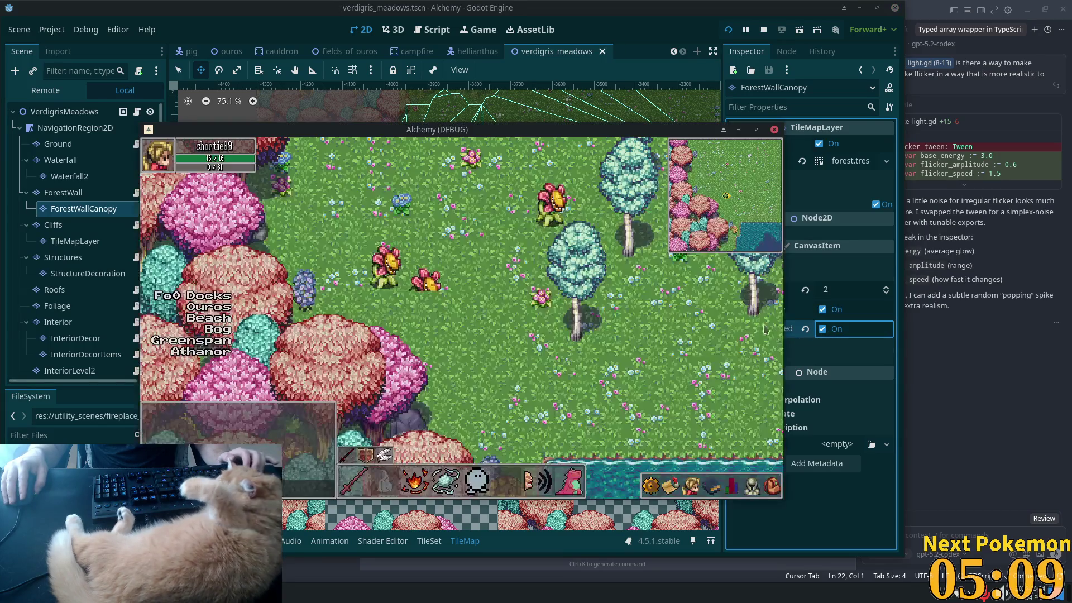
Step: Walk the player left briefly, dismiss the screenshot dialog and stop the running game
key(Left)
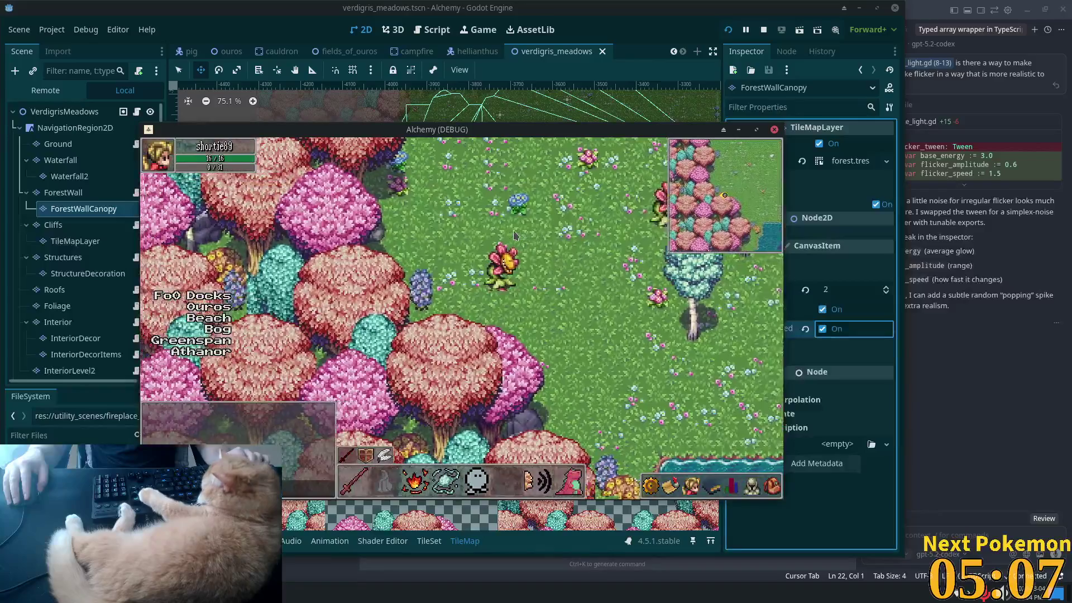
key(Print)
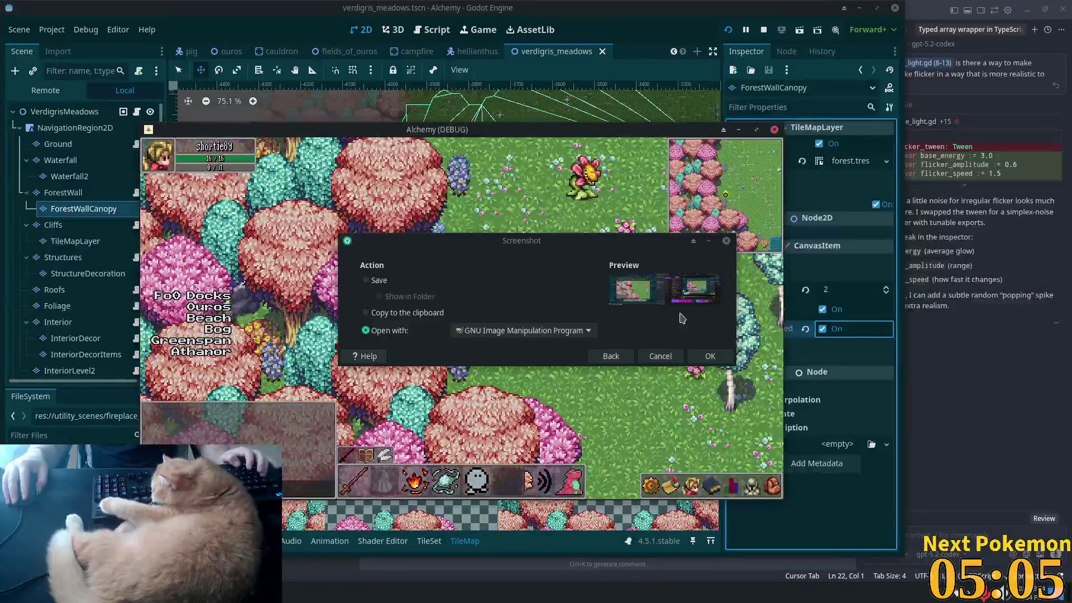
key(Escape)
key(F8)
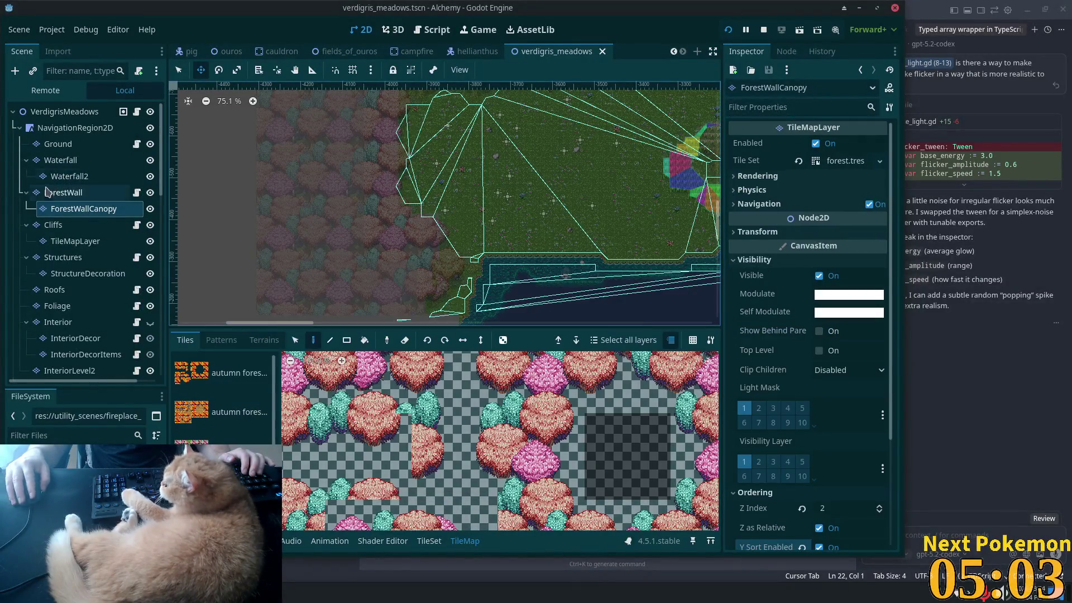
Step: Lower ForestWall's Z Index from 10 to 9 and relaunch the game with F5
click(62, 192)
click(852, 320)
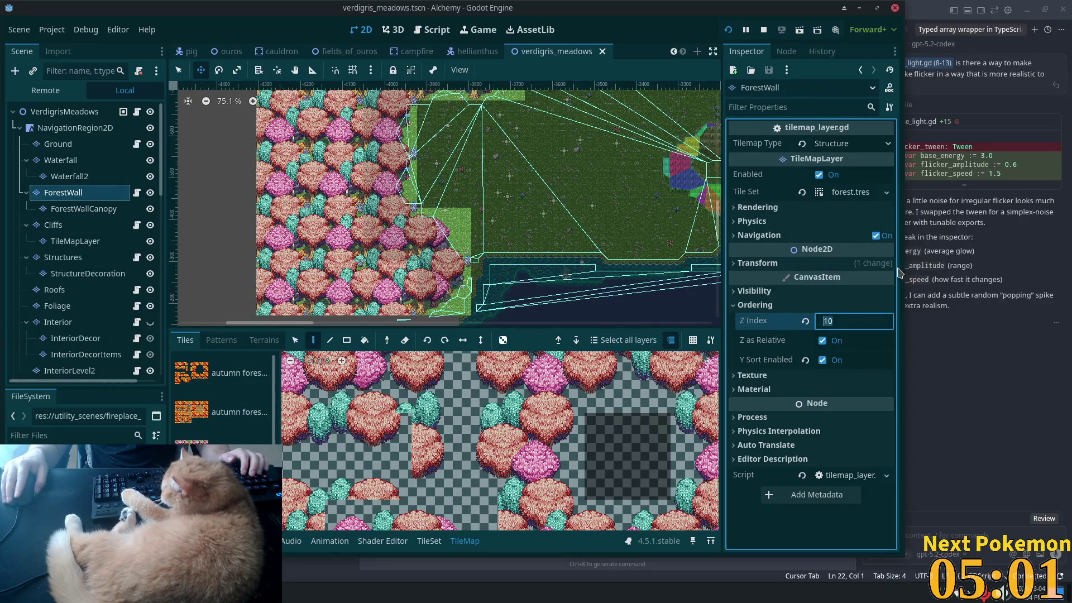
text(9)
key(Tab)
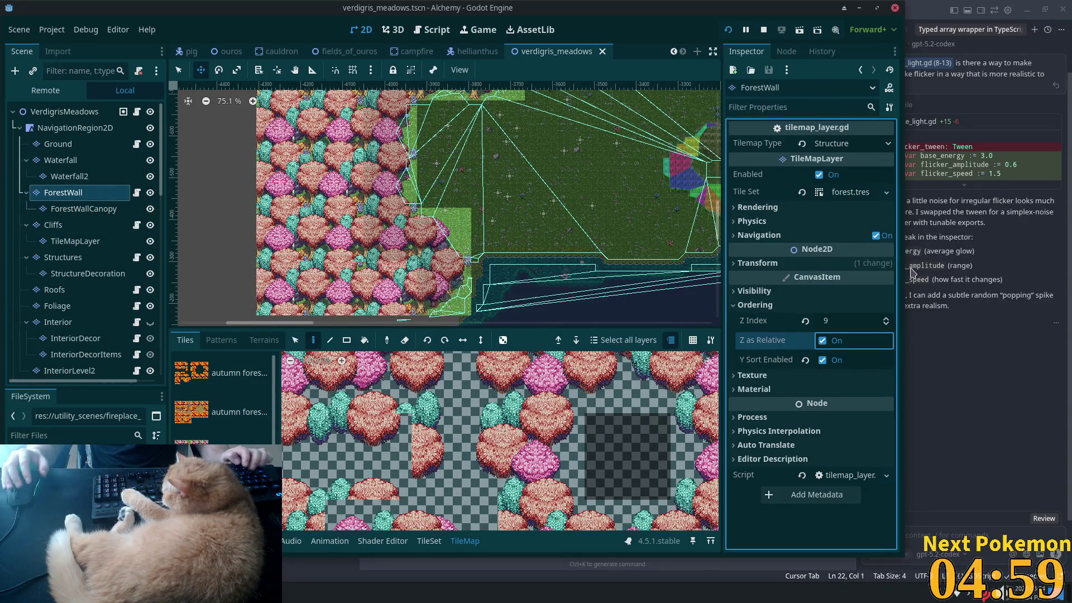
key(F5)
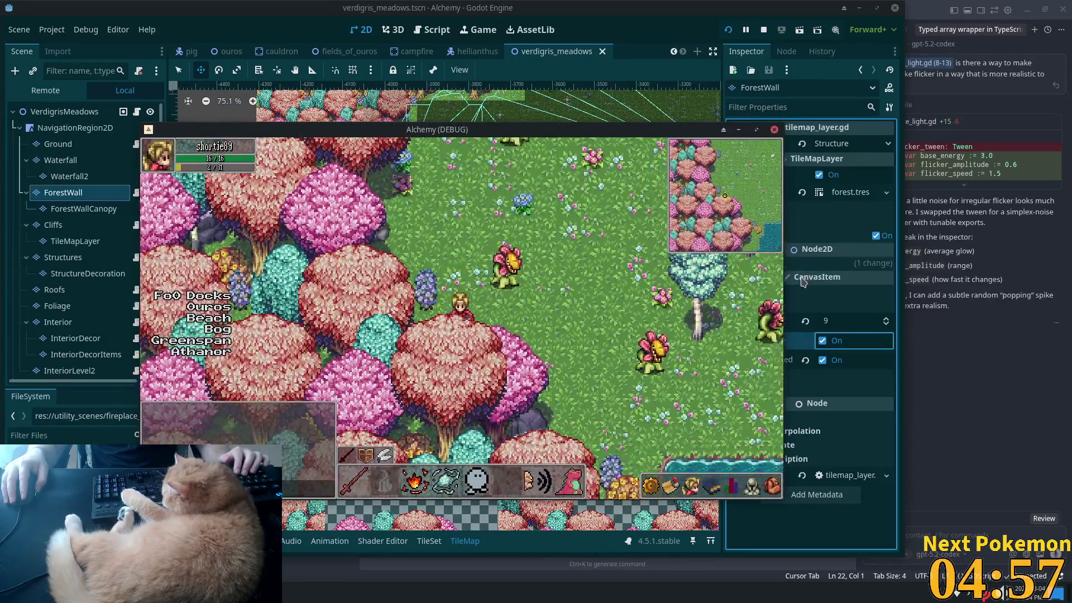
Step: Walk the player toward the lake, then along the tree line and behind the tree trunks
key(Down)
key(Right)
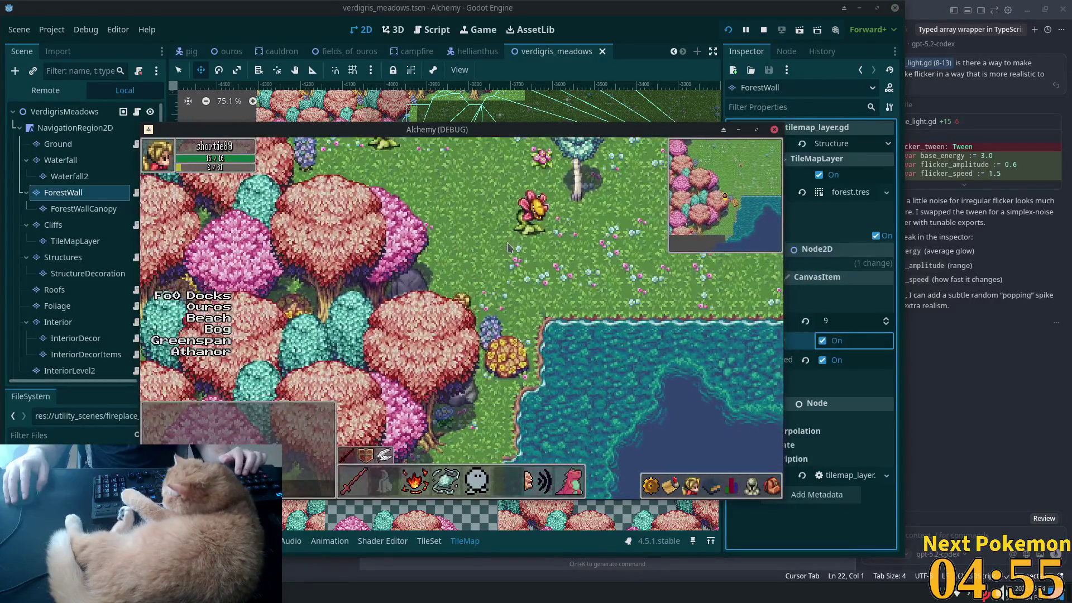
key(Up)
key(Left)
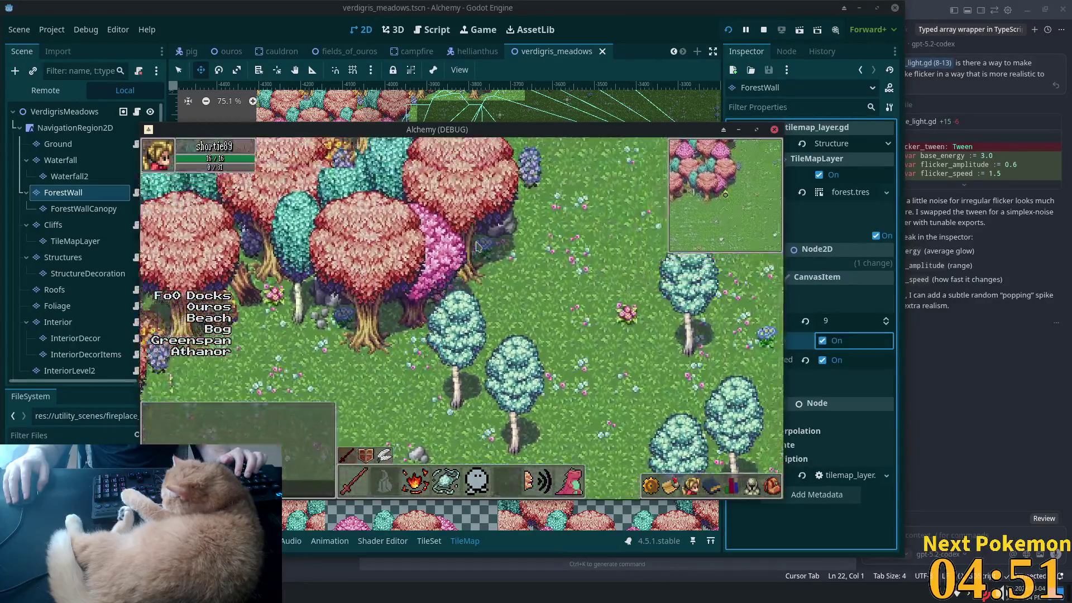
key(Up)
key(Up)
key(Right)
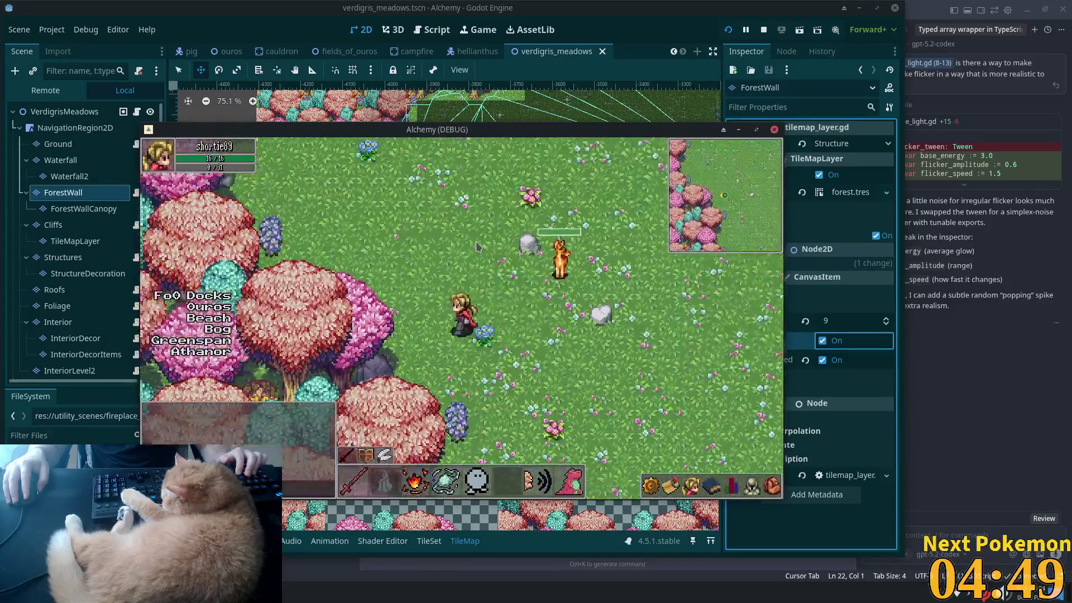
key(Up)
key(Right)
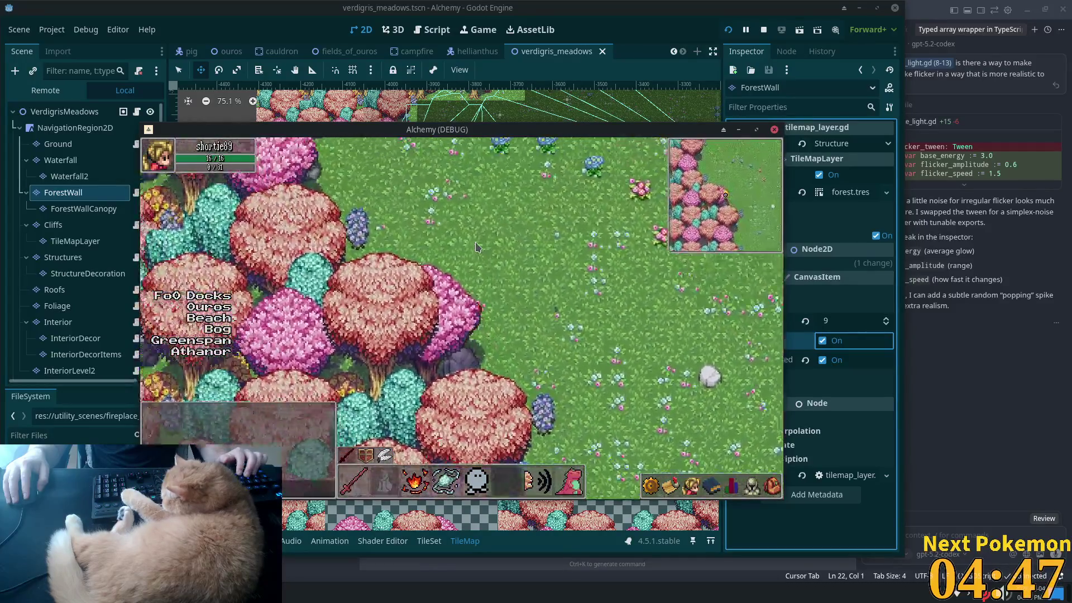
key(Up)
key(Left)
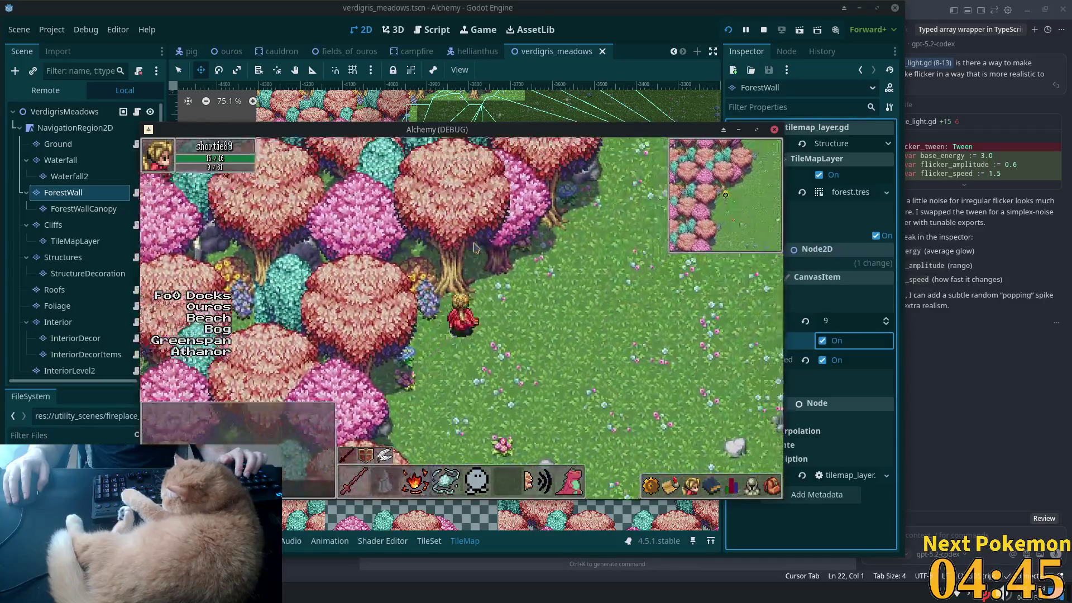
key(Up)
key(Left)
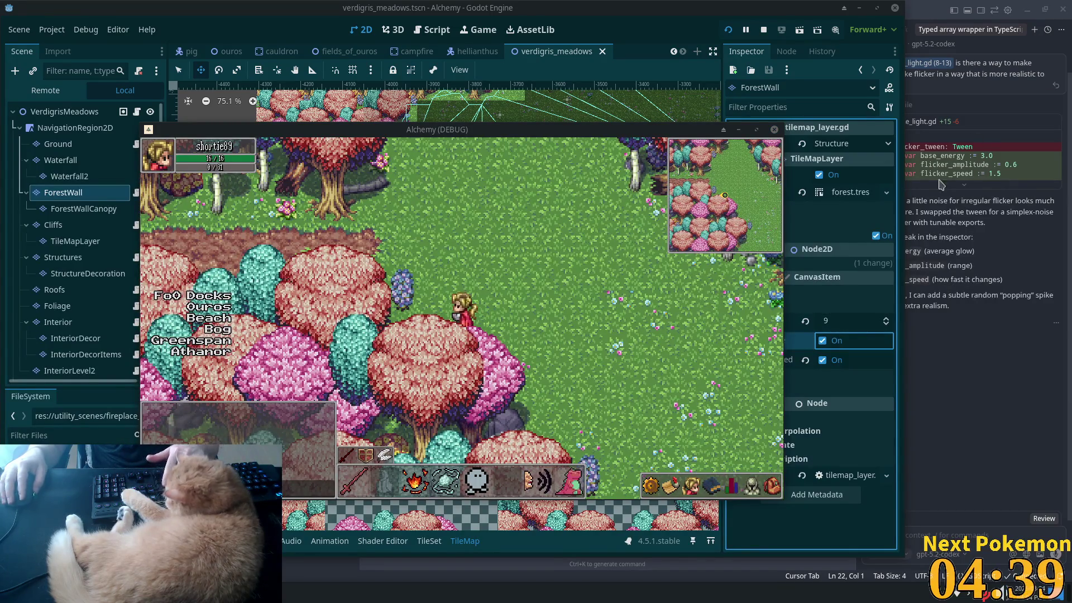
Step: Cross the meadow past the pink tree into tall grass, then fast-travel to Greenspan Holdings
key(Down)
key(Left)
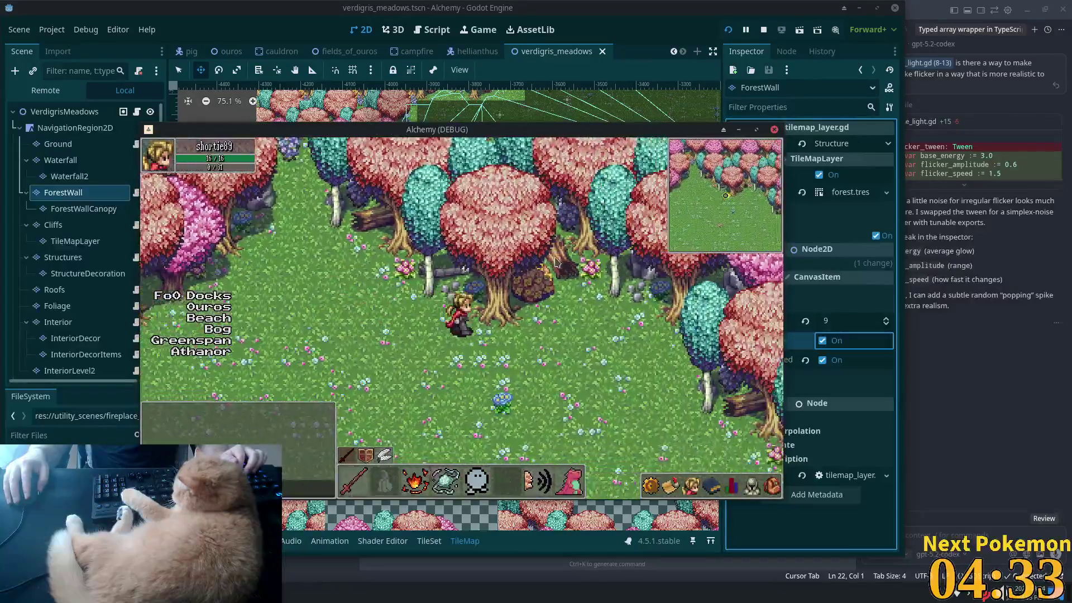
key(Down)
key(Right)
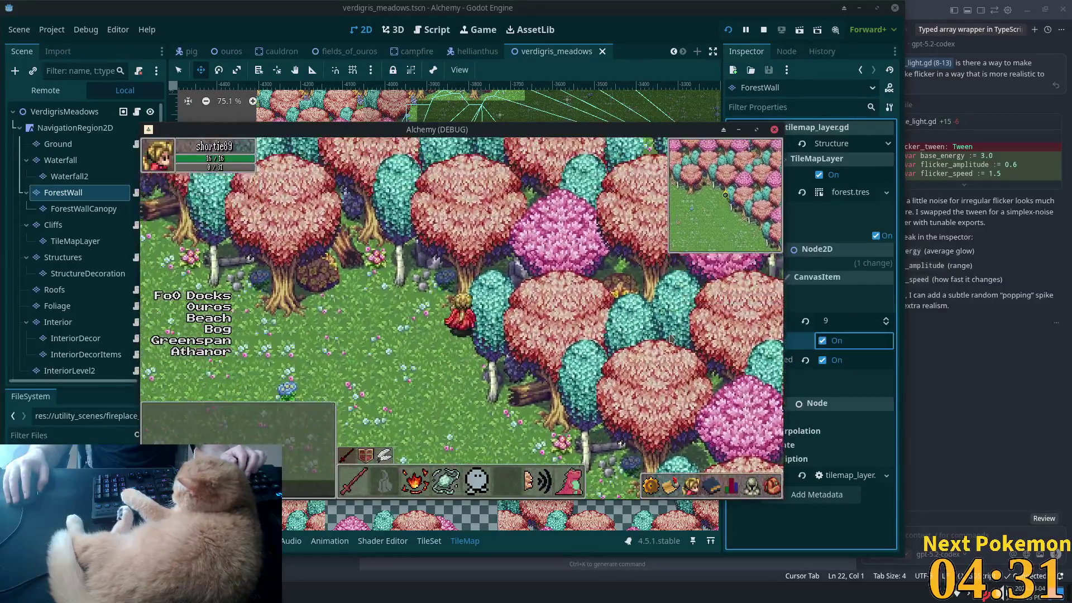
key(Down)
key(Right)
key(Down)
key(Right)
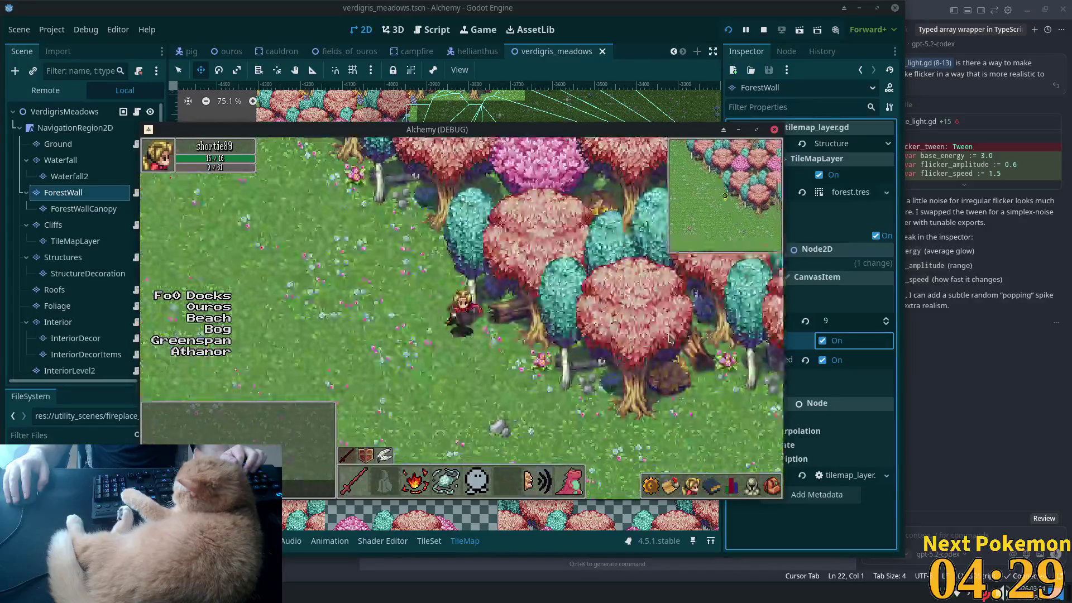
key(Down)
key(Right)
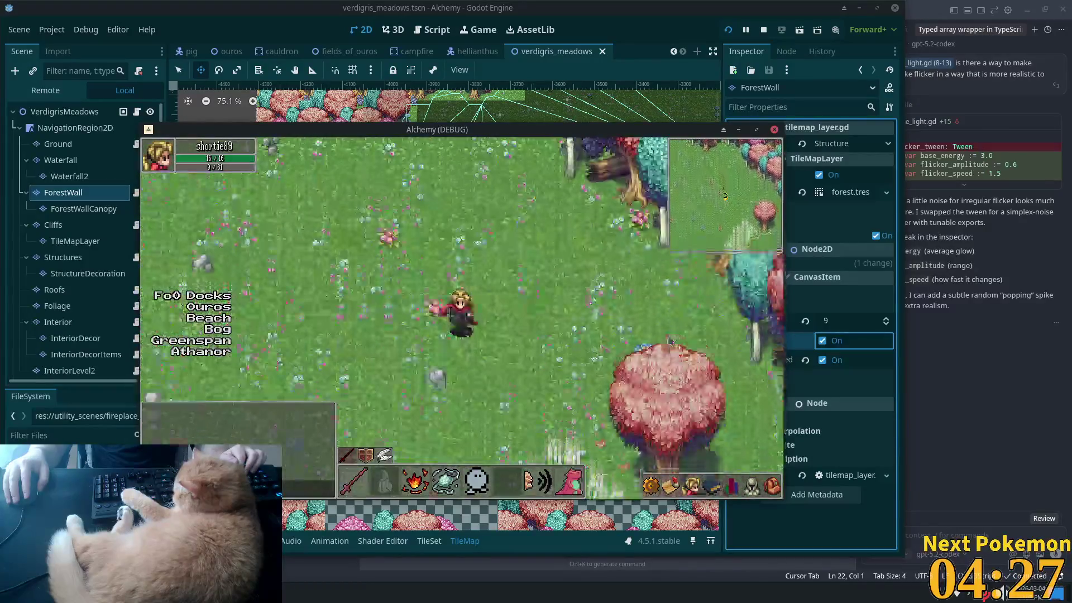
key(Down)
key(Right)
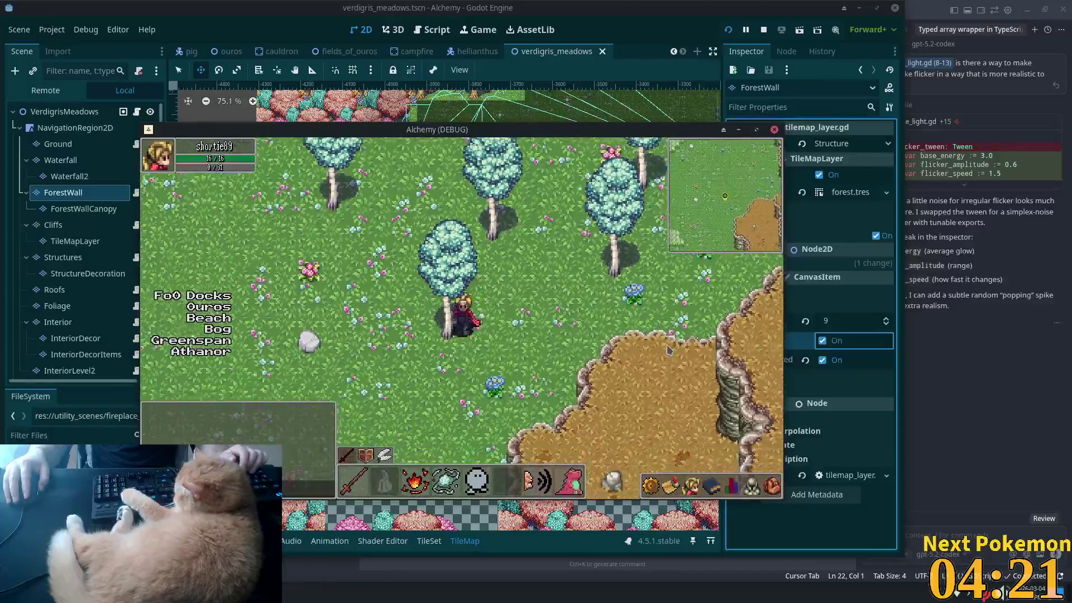
key(Down)
key(Right)
key(Right)
key(Up)
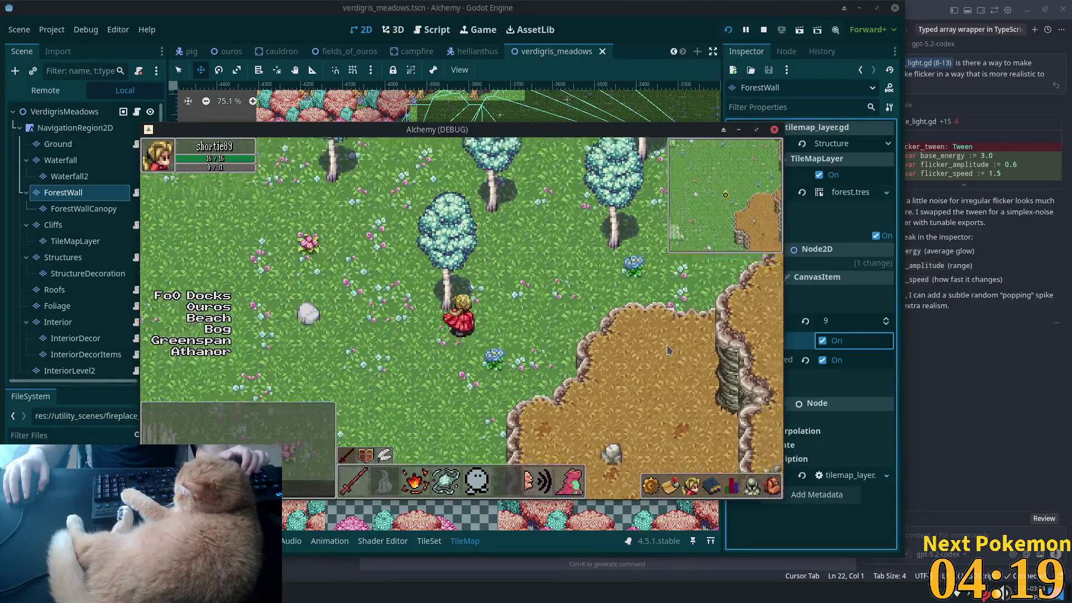
key(Down)
key(Left)
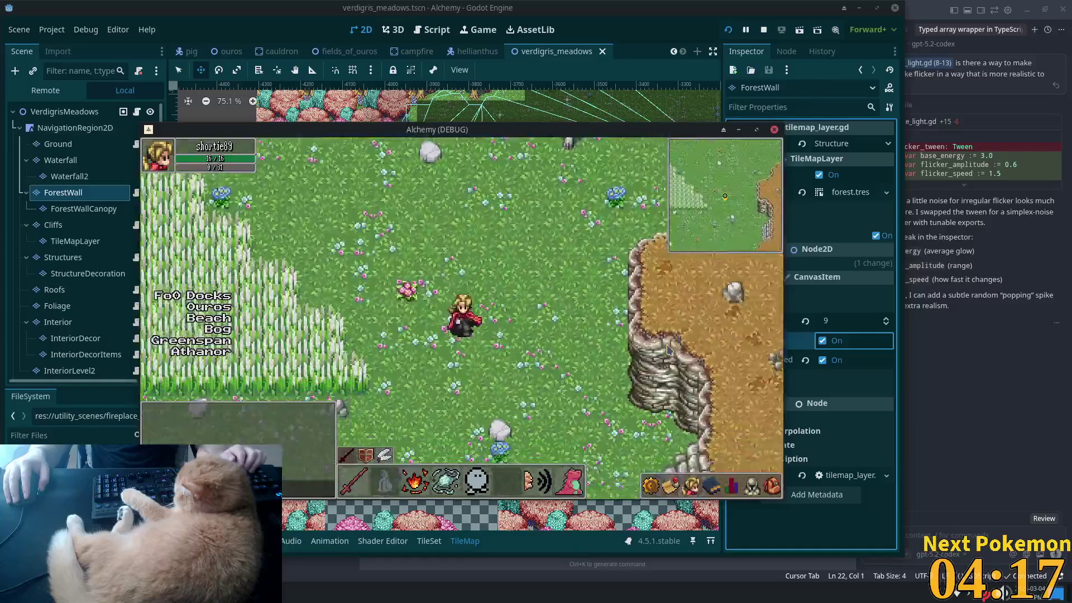
key(Left)
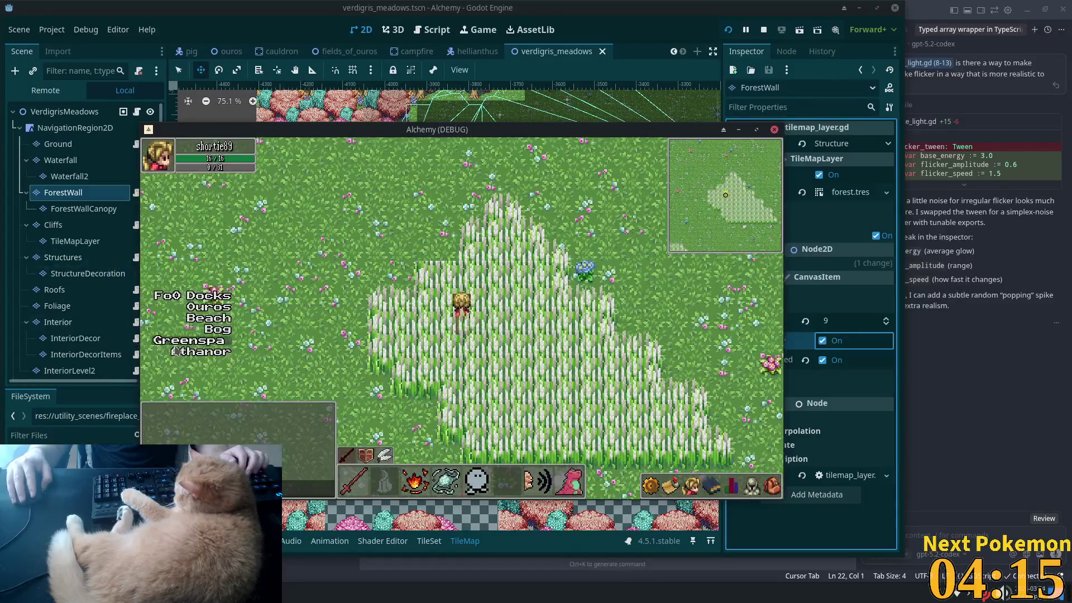
click(175, 351)
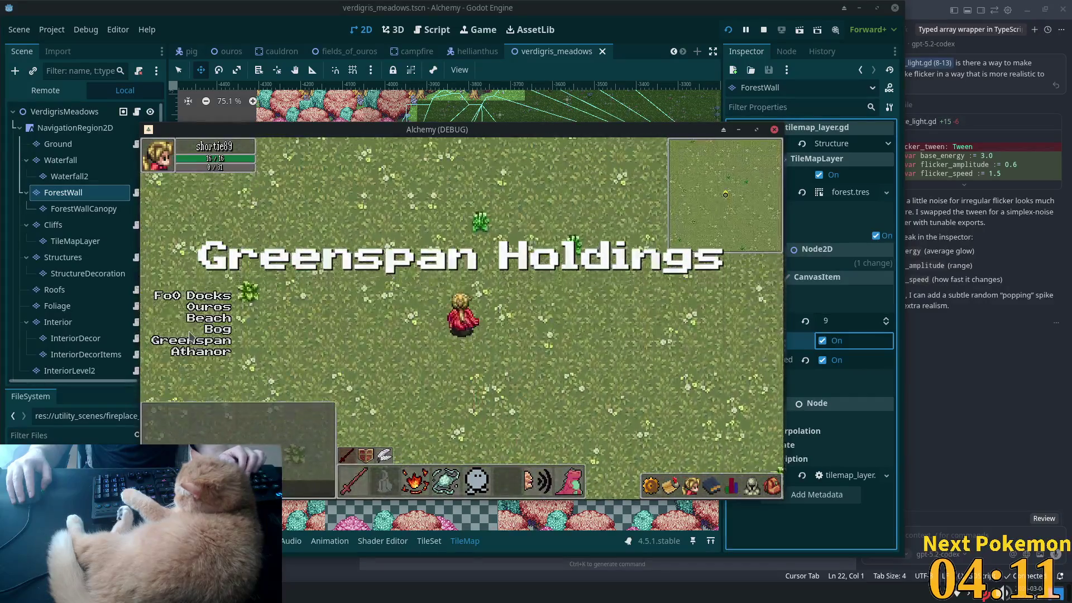
Step: Walk into the house, up the stairs and back down, across the rug and out the side door
key(Up)
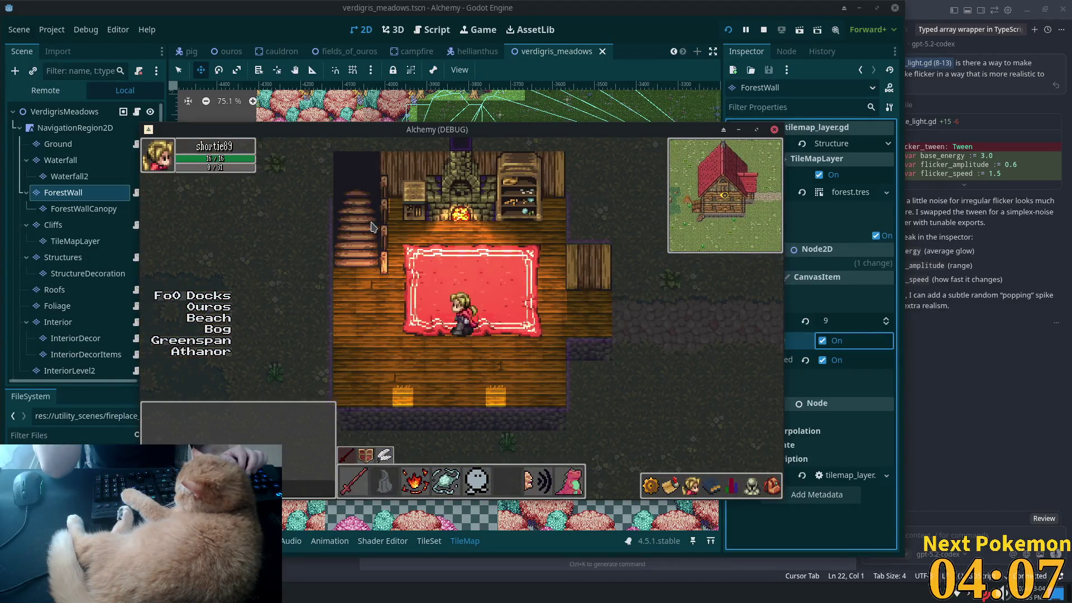
key(Left)
key(Up)
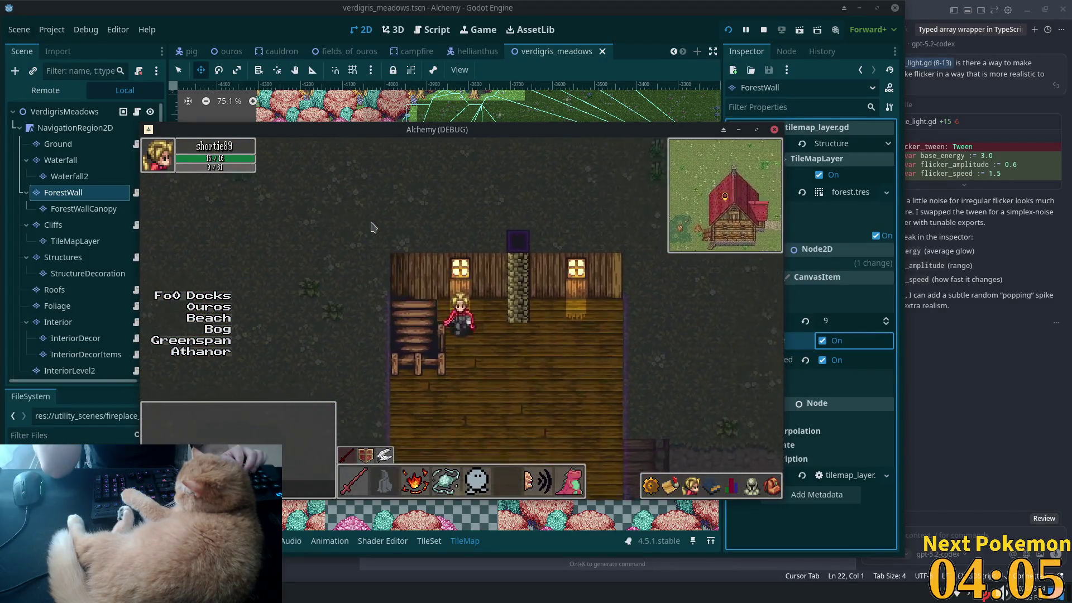
key(Left)
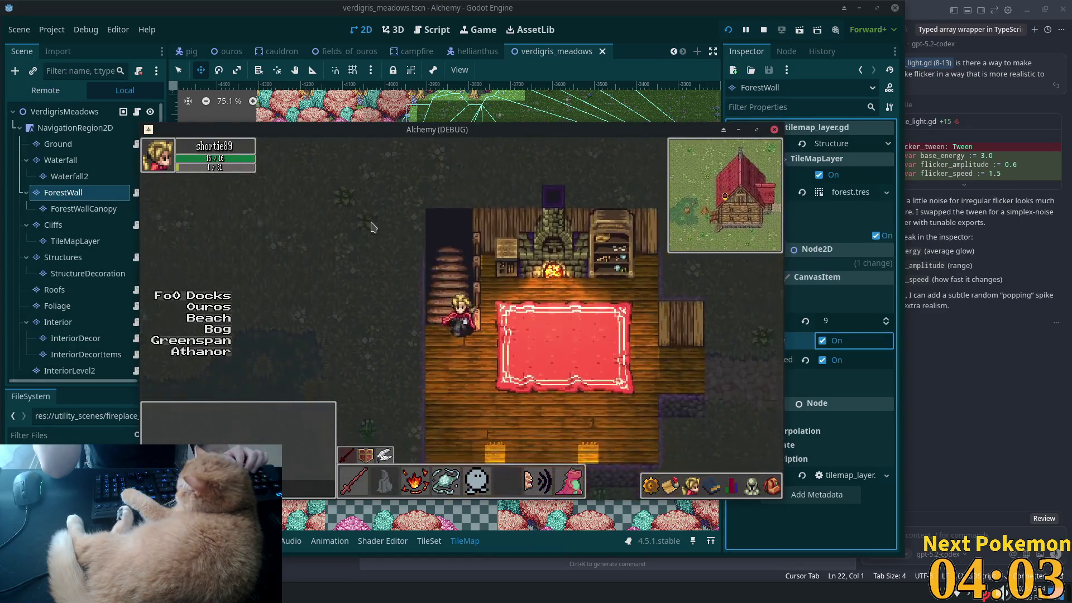
key(Right)
key(Down)
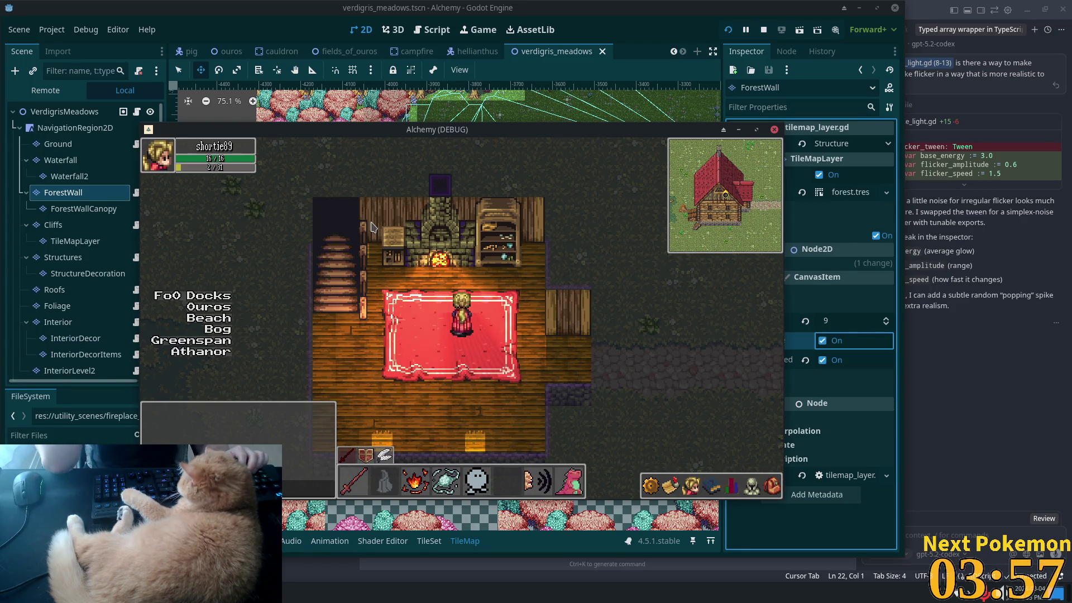
key(Down)
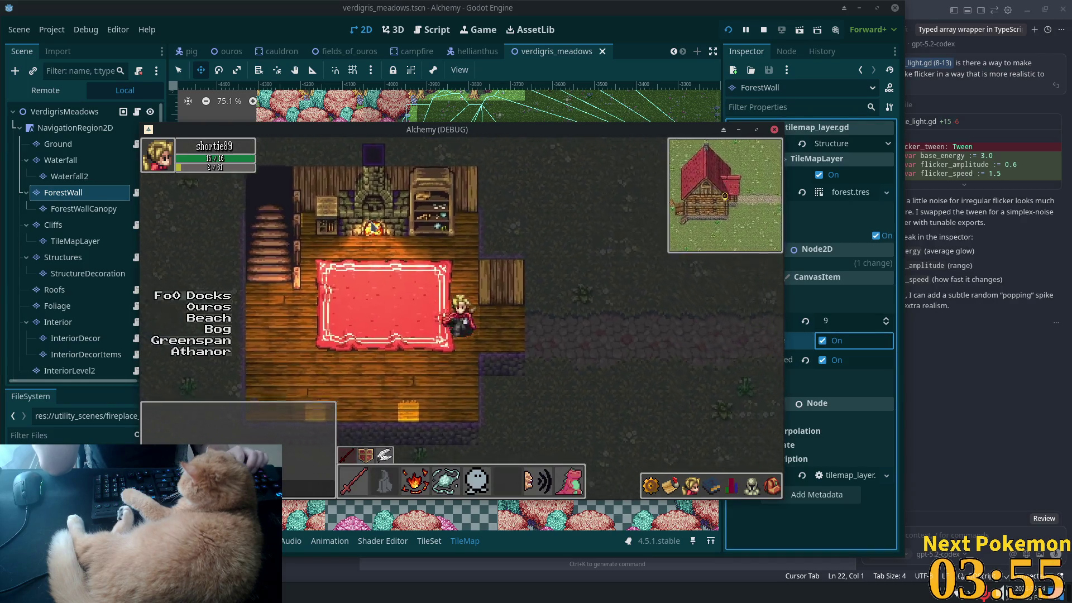
key(Right)
key(Up)
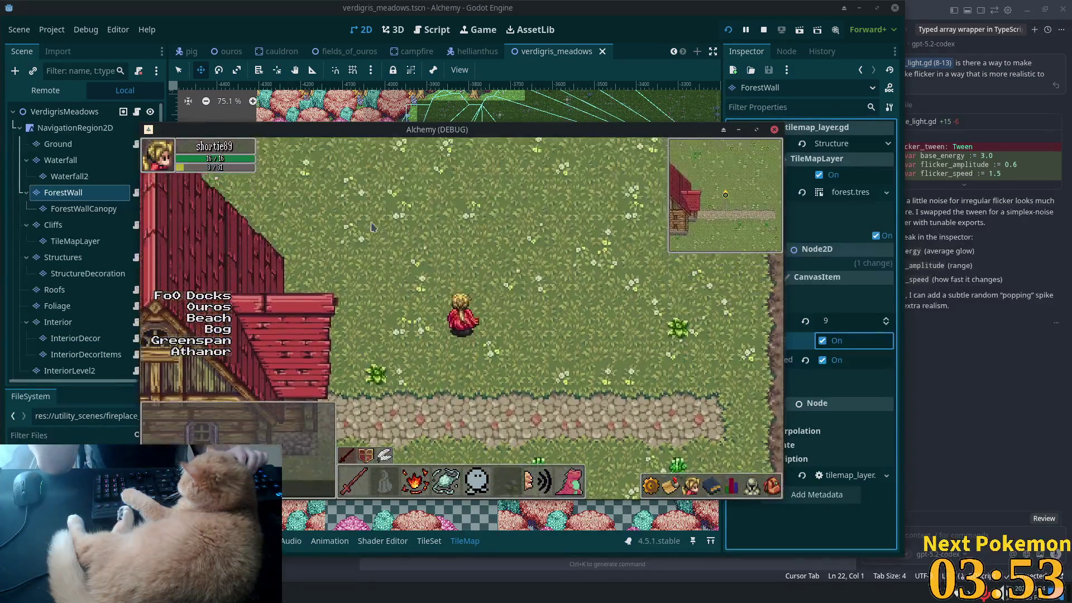
Step: Walk left past the house into the barn and back out
key(Up)
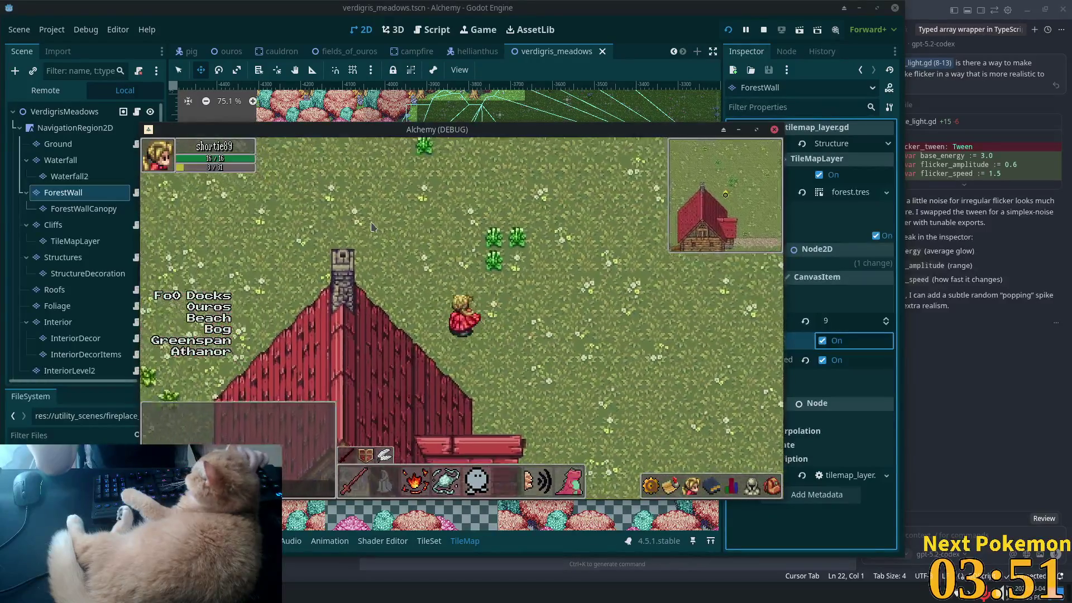
key(Left)
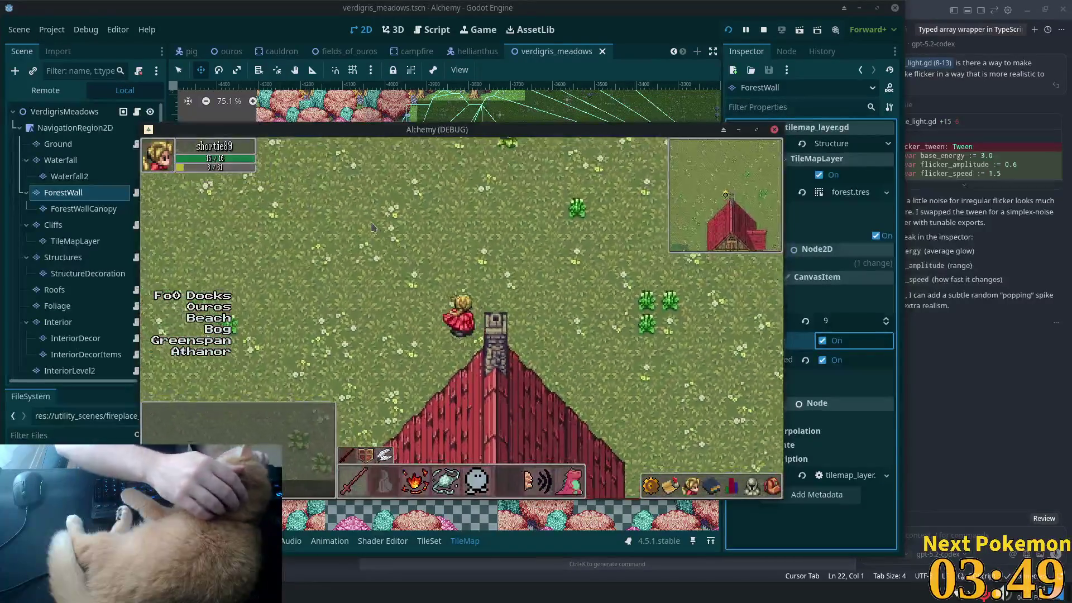
key(Left)
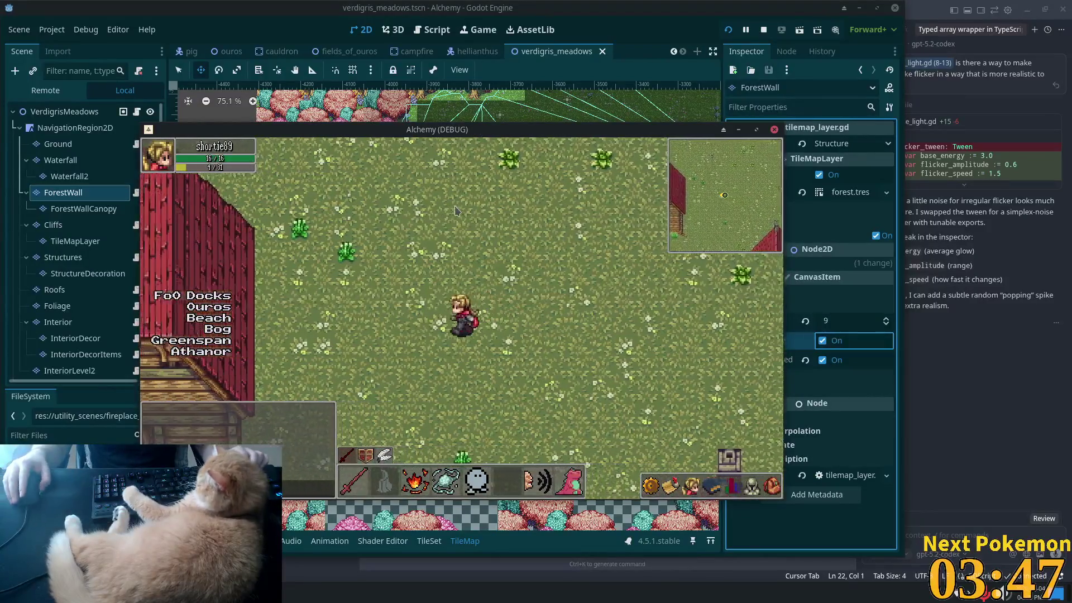
key(Up)
key(Up)
key(Up)
key(Down)
key(Down)
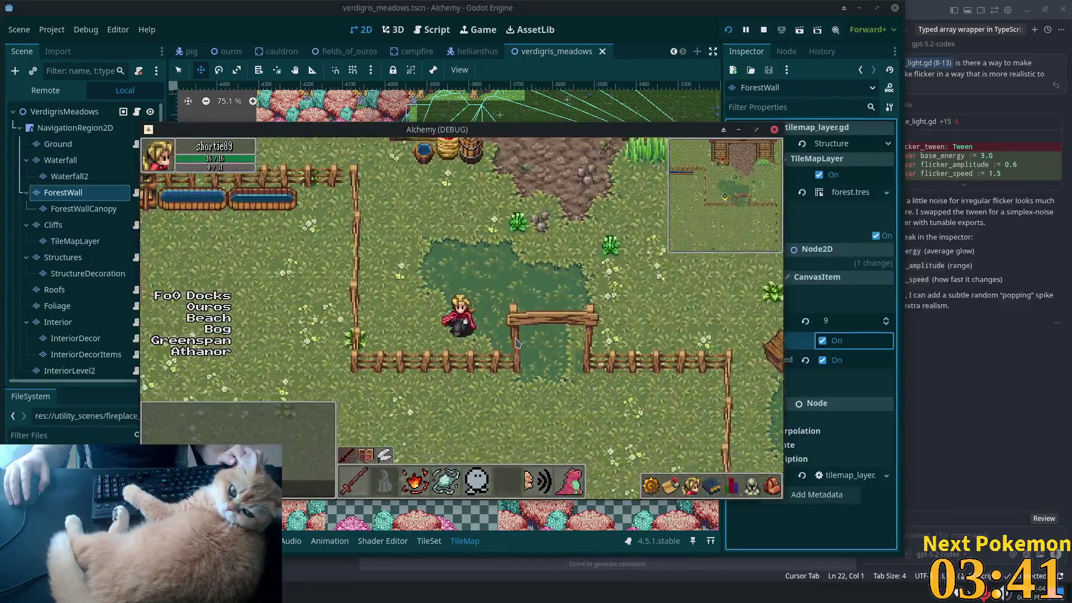
key(Down)
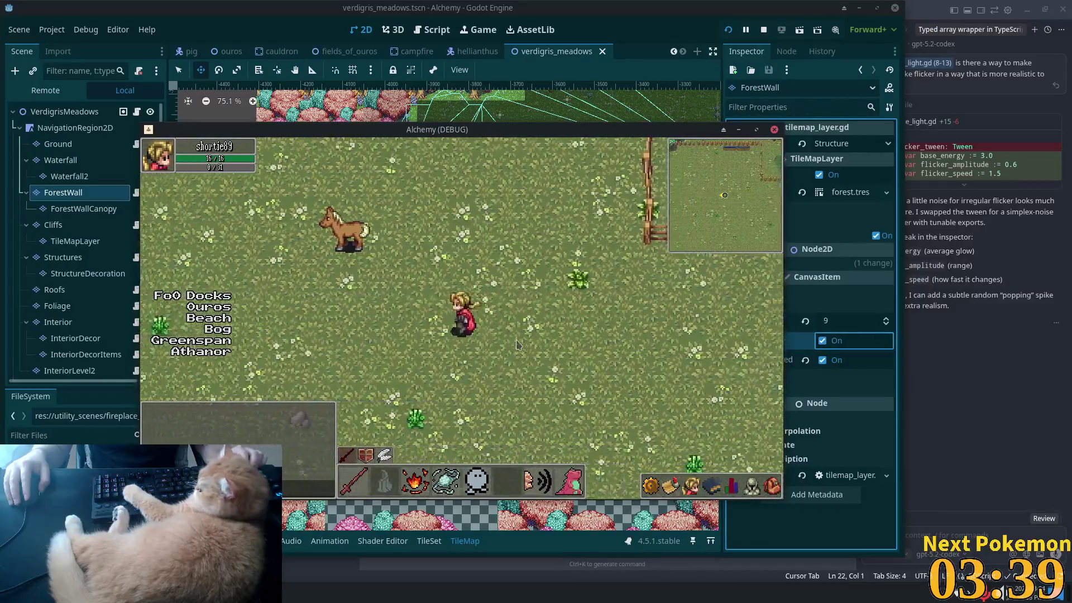
Step: Walk past the horses along the fence, through the gate and across the farmyard and back
key(Left)
key(Right)
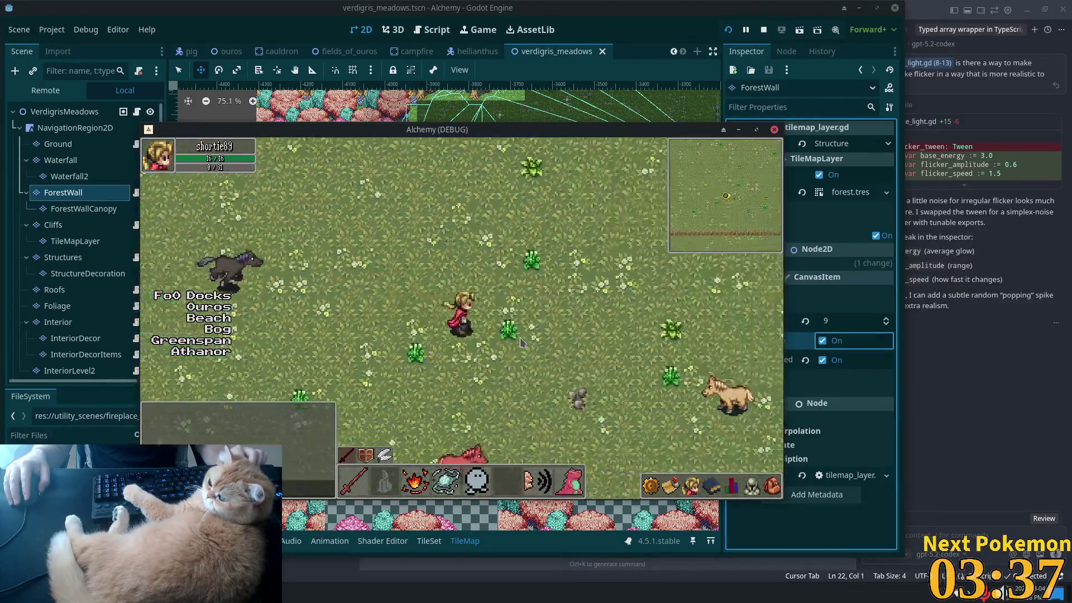
key(Right)
key(Down)
key(Right)
key(Up)
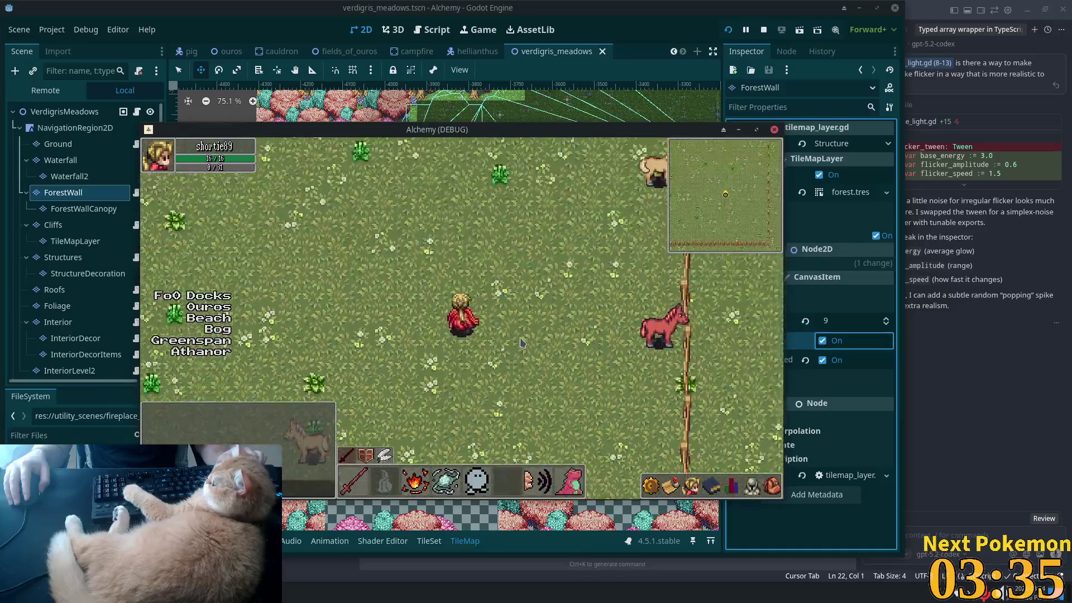
key(Up)
key(Right)
key(Up)
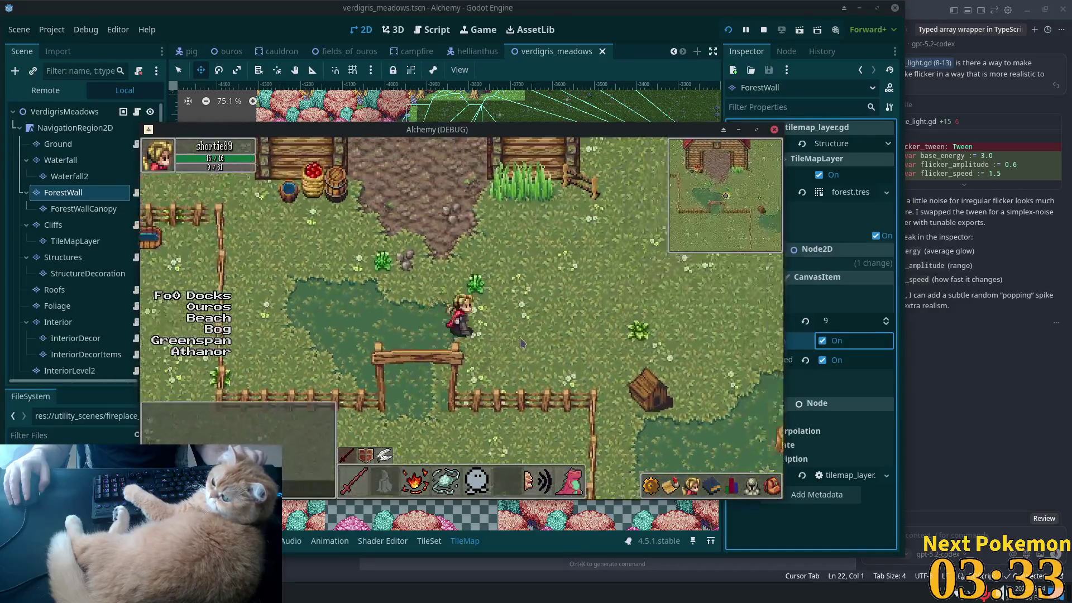
key(Right)
key(Down)
key(Right)
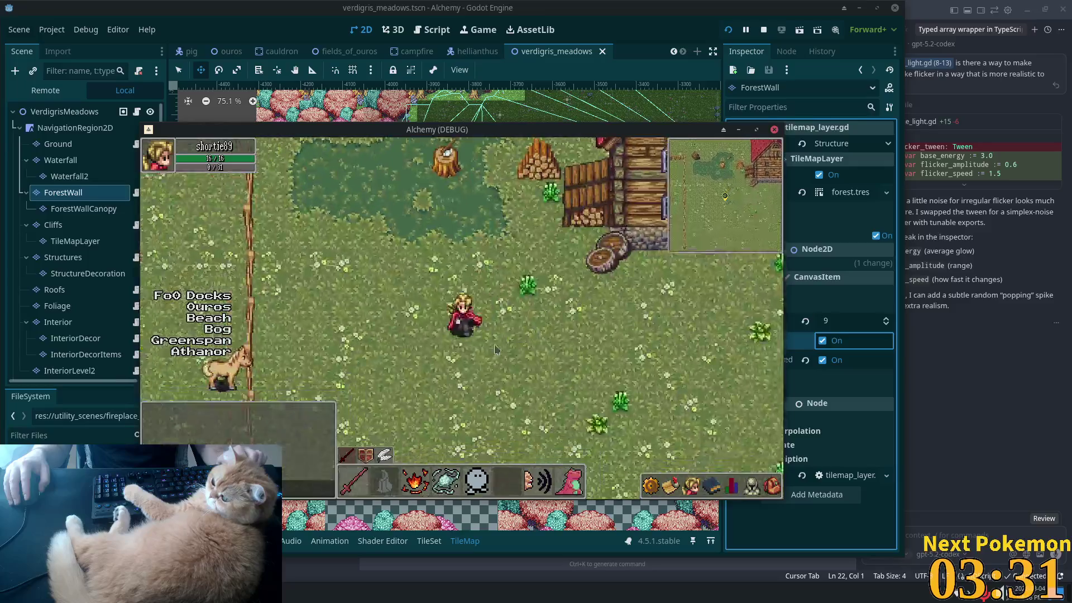
key(Up)
key(Left)
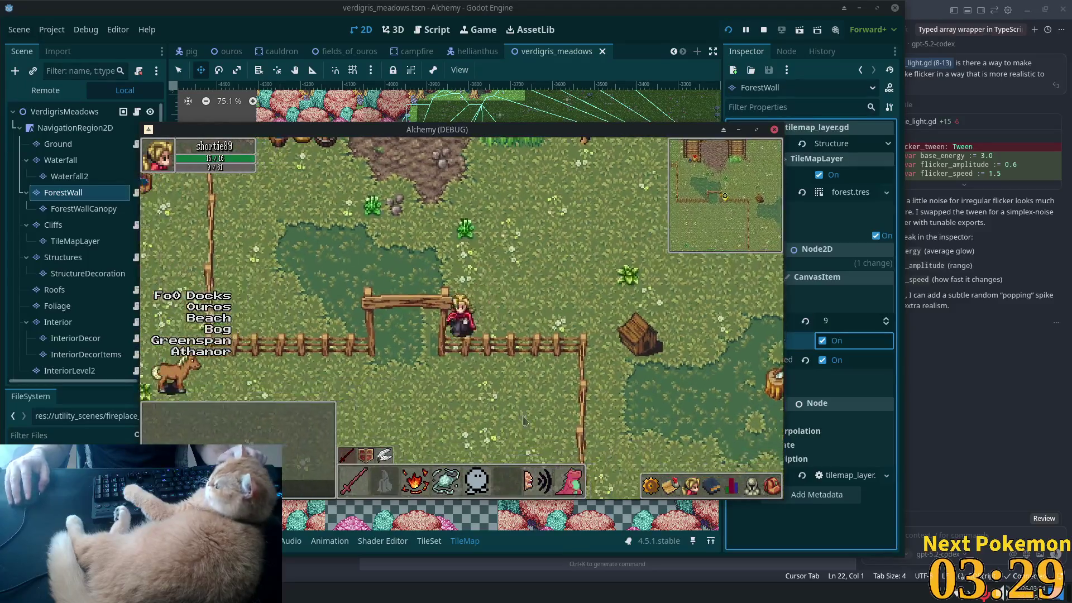
key(Up)
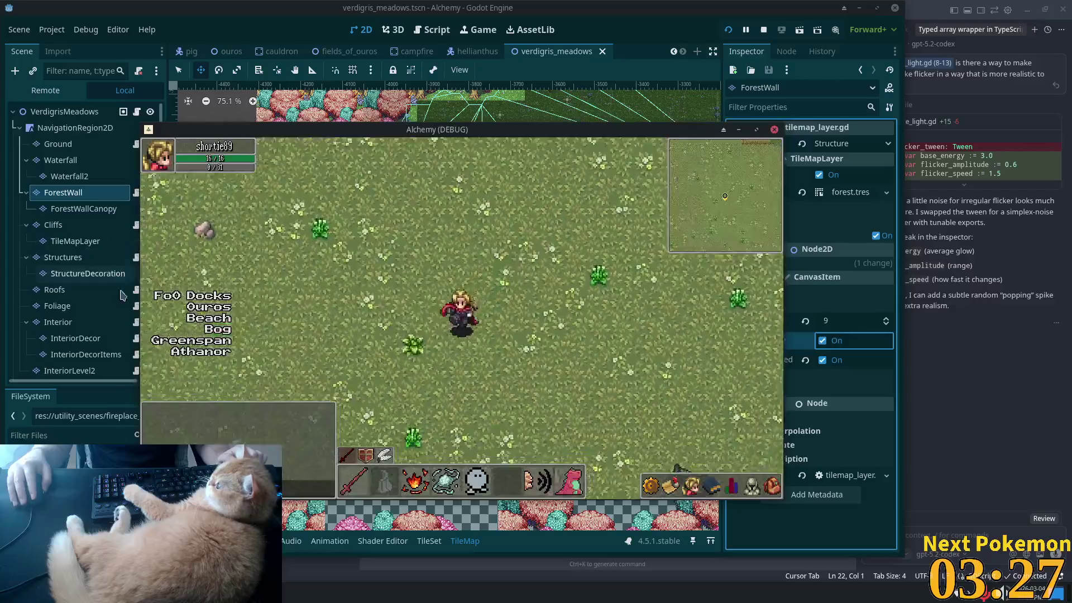
Step: Walk past the rock and horse to the fence and into the gap in the fence
key(Left)
key(Down)
key(Up)
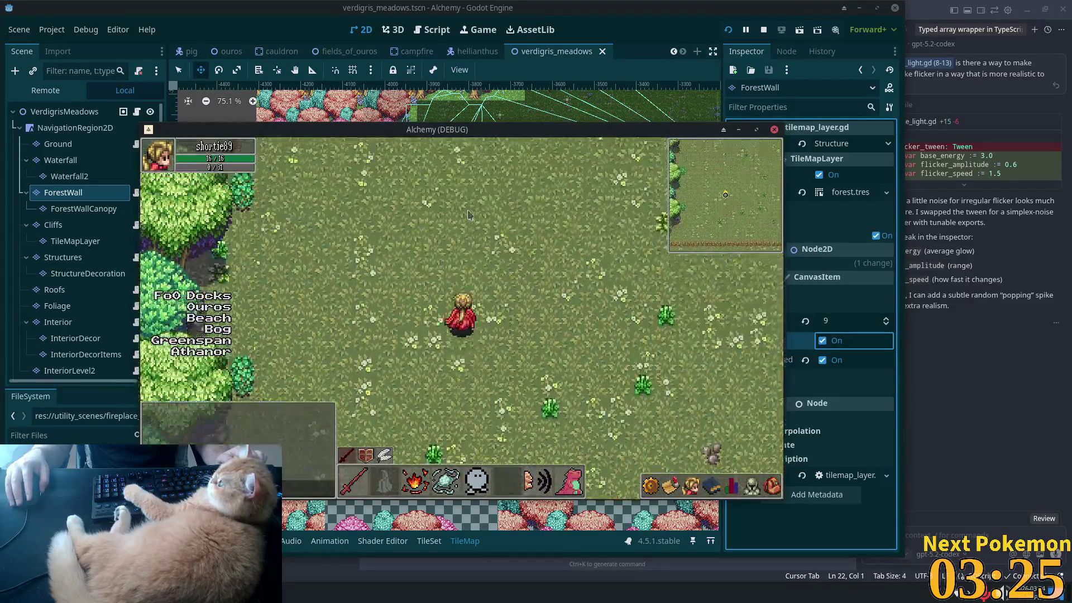
key(Up)
key(Up)
key(Right)
key(Down)
key(Down)
right_click(724, 398)
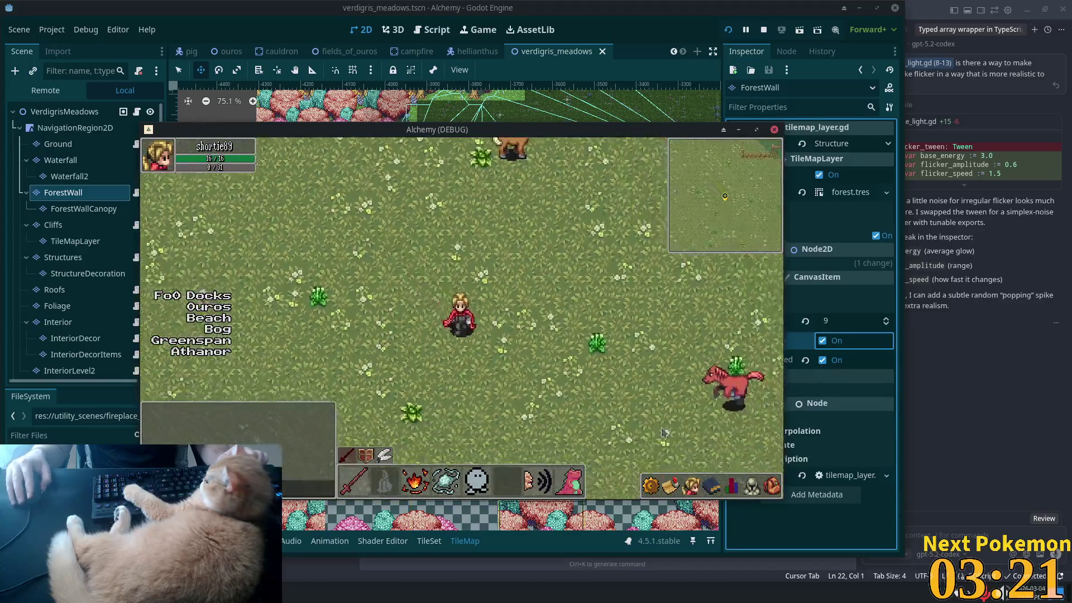
key(Up)
key(Right)
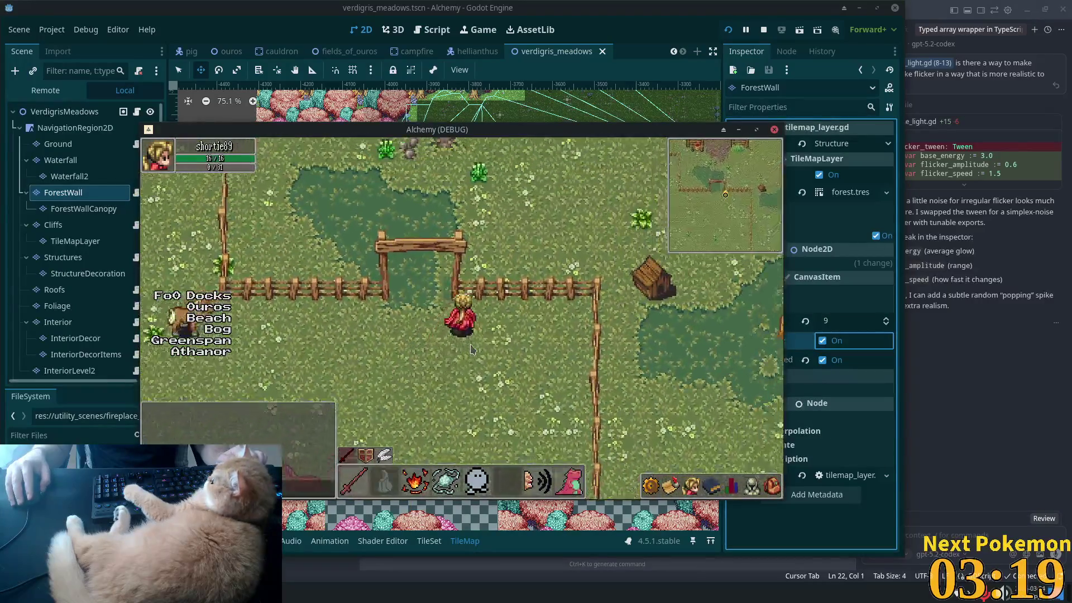
key(Up)
key(Right)
key(Down)
key(Left)
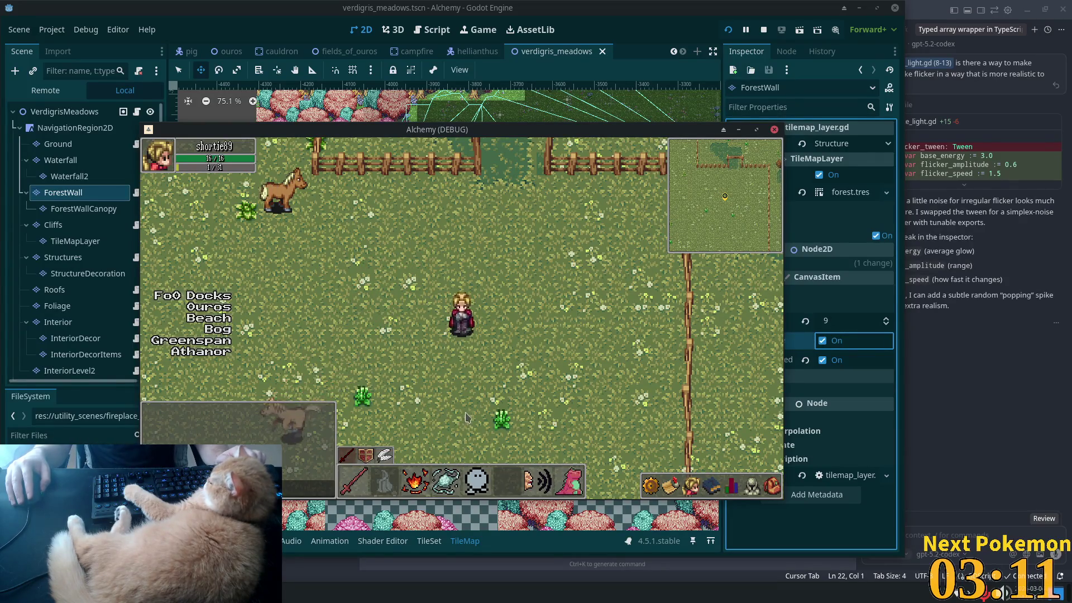
Step: Walk with WASD past the red-roofed house over the cobblestones onto the dirt path
key(w)
key(d)
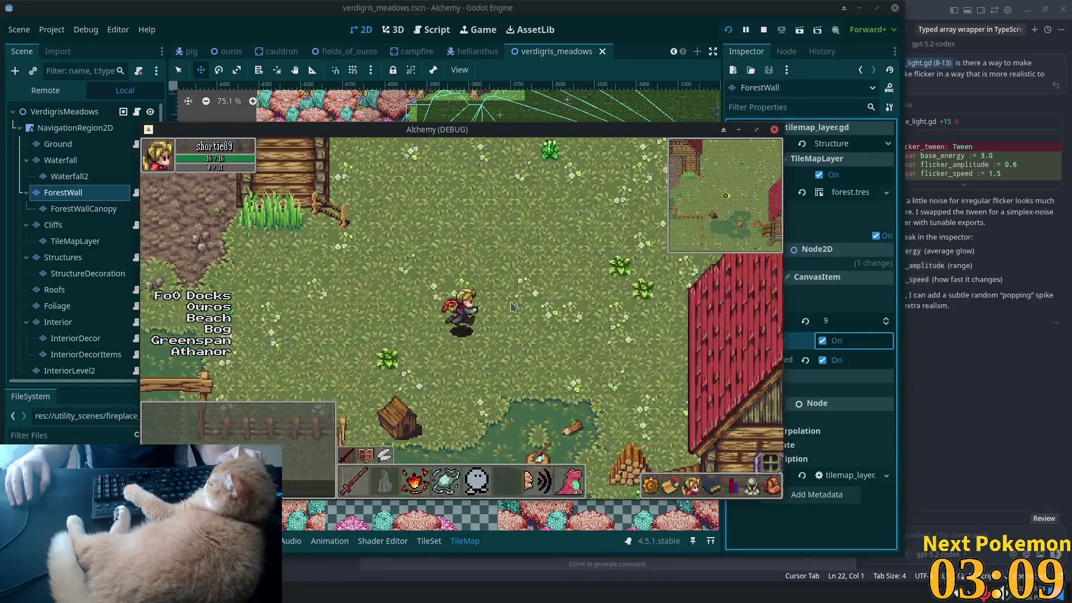
key(s)
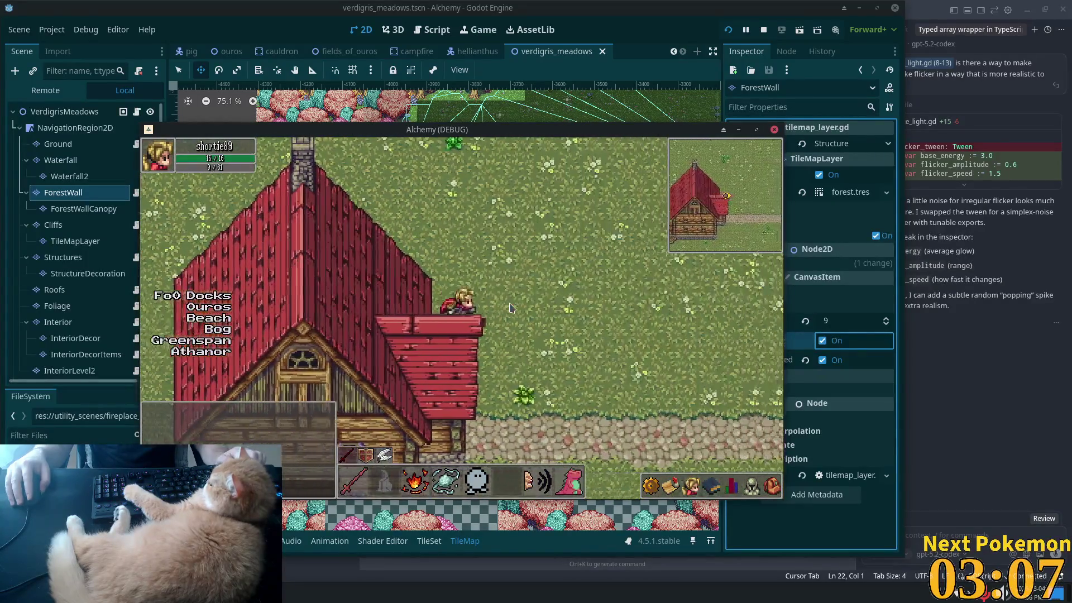
key(d)
key(s)
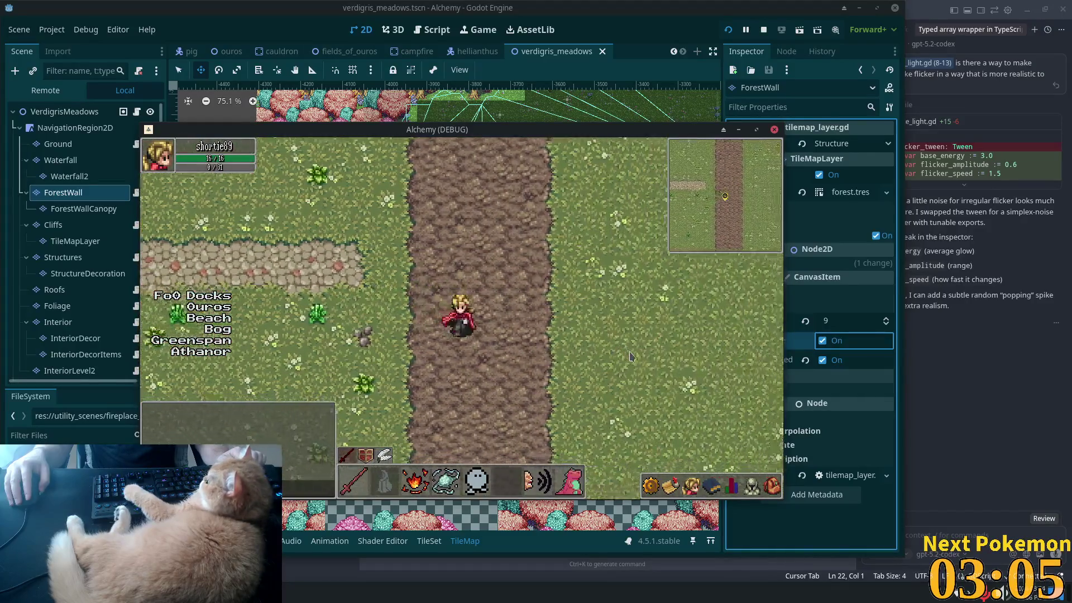